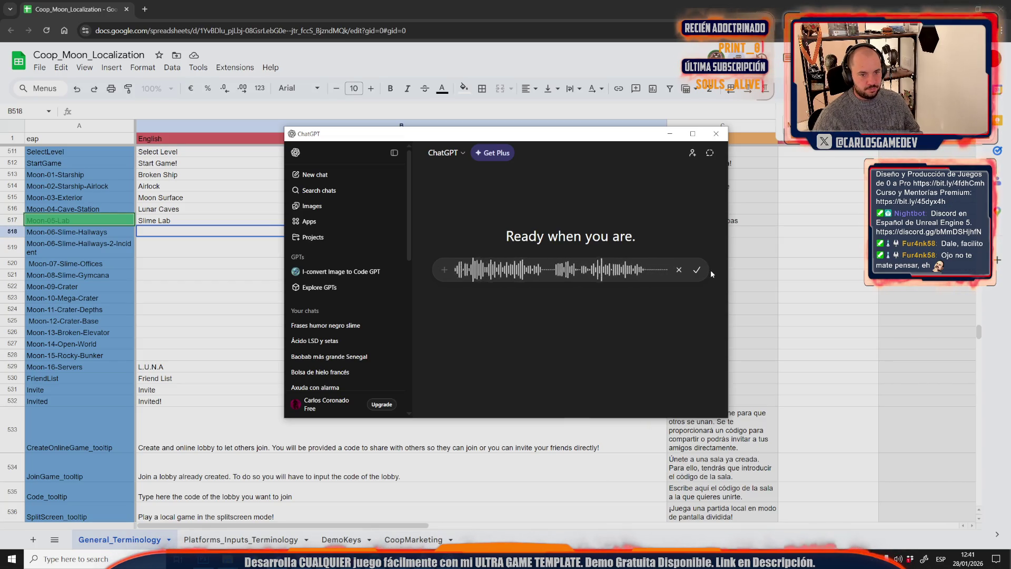
# - Add 'Los quye tengo echos son los siguientes:' and send the Moon-01 to Moon-05 level rows
pyautogui.click(697, 269)
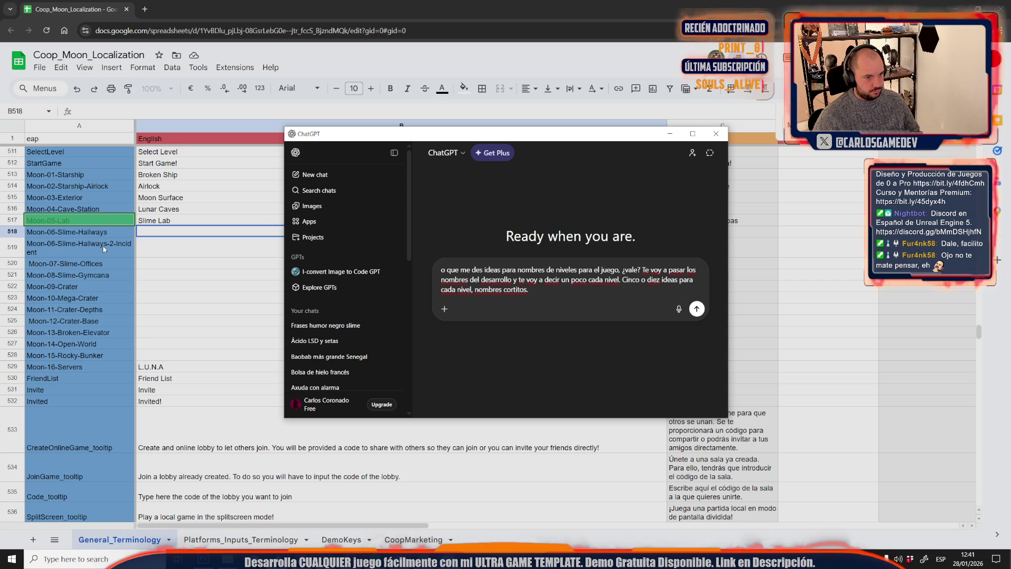
pyautogui.write('Los quye tengo echos son')
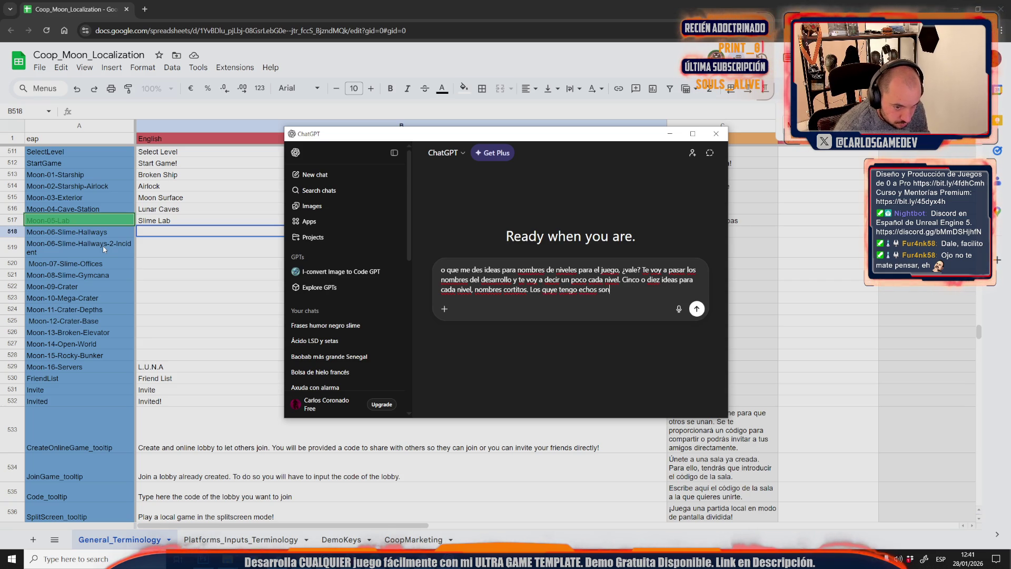
pyautogui.write(' los siguientes:')
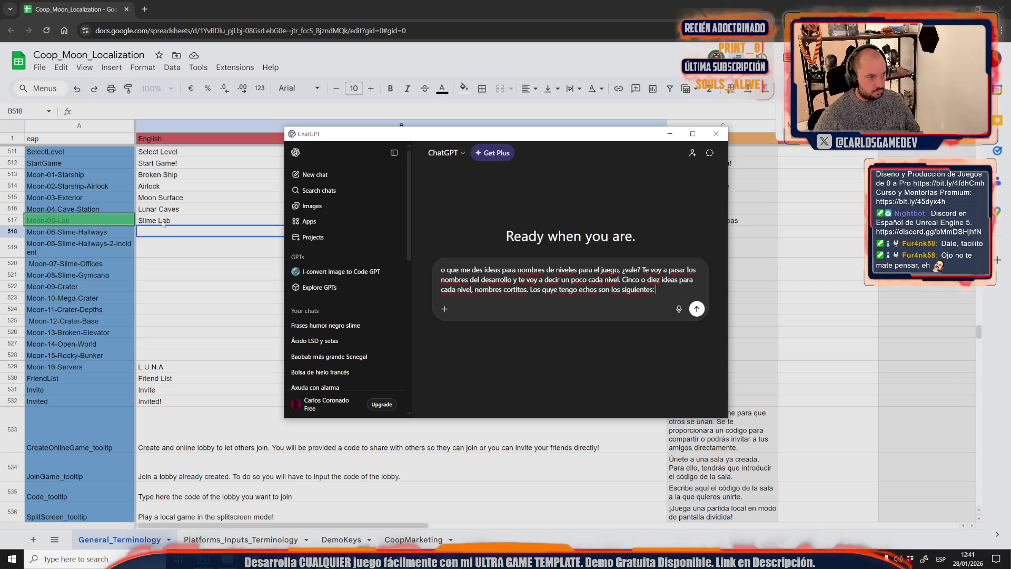
pyautogui.click(141, 220)
pyautogui.keyDown('shift'); pyautogui.click(74, 176); pyautogui.keyUp('shift')
pyautogui.hotkey('ctrl', 'c')
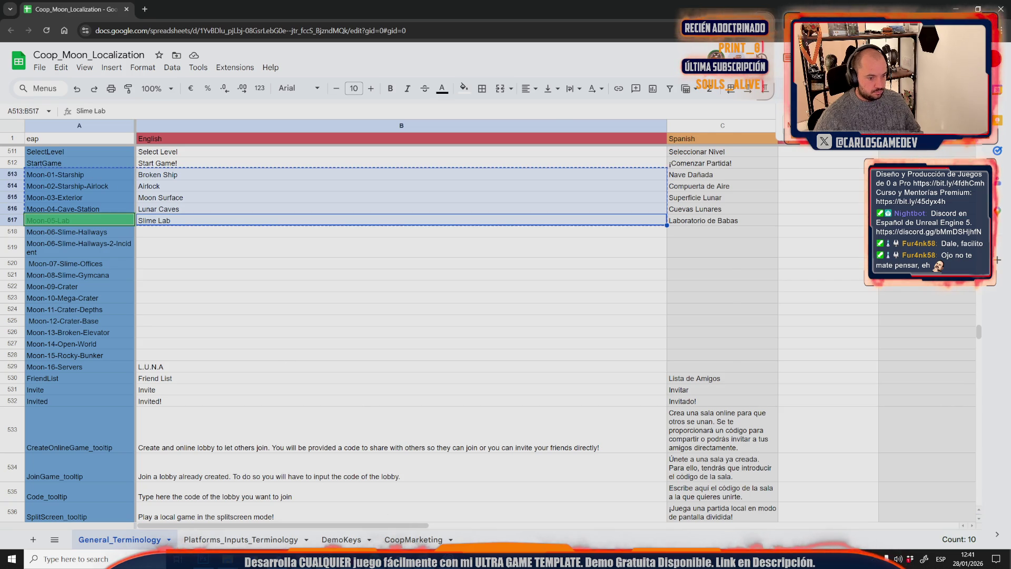
pyautogui.click(373, 558)
pyautogui.hotkey('ctrl', 'v')
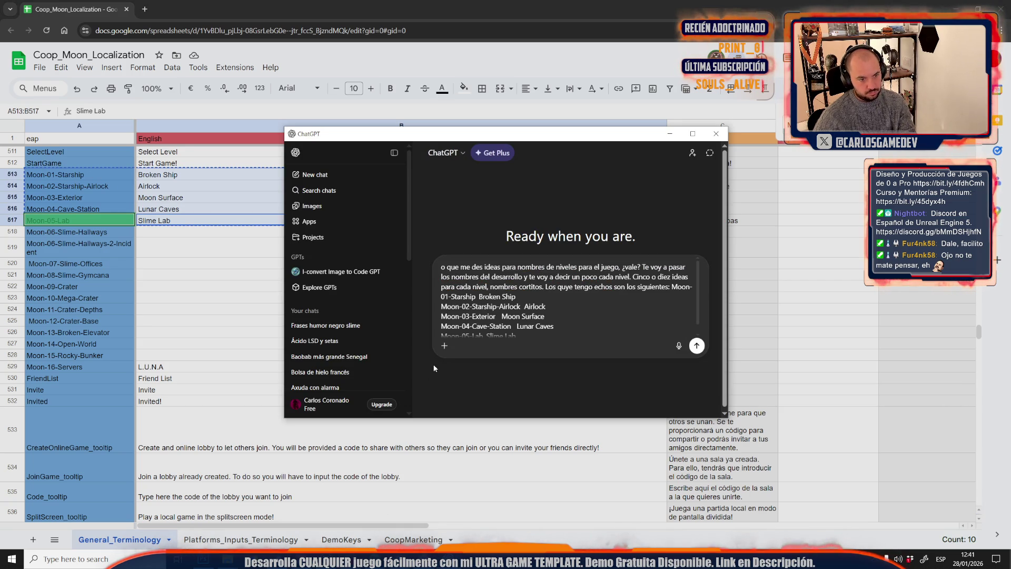
pyautogui.press('Return')
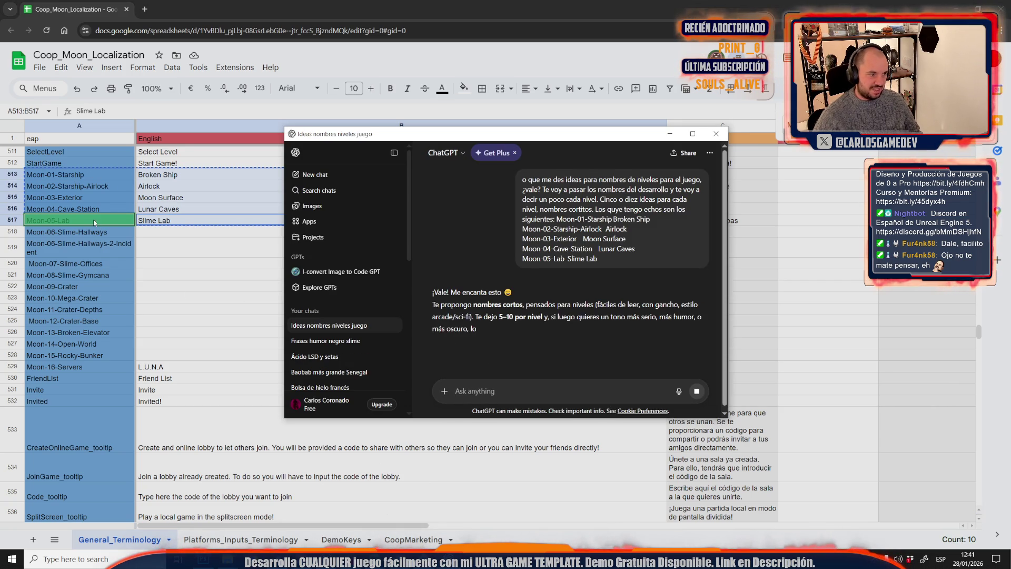
# - Copy the remaining level names through Moon-15-Rocky-Bunker and stop ChatGPT's generating reply
pyautogui.click(105, 232)
pyautogui.keyDown('shift'); pyautogui.click(114, 356); pyautogui.keyUp('shift')
pyautogui.hotkey('ctrl', 'c')
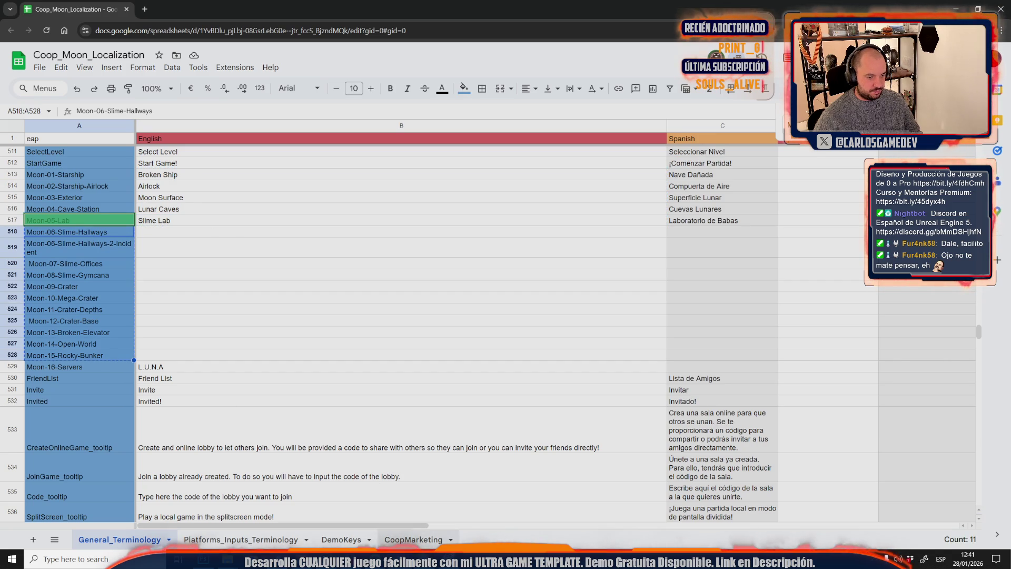
pyautogui.hotkey('alt', 'Tab')
pyautogui.scroll(-3, 567, 292)
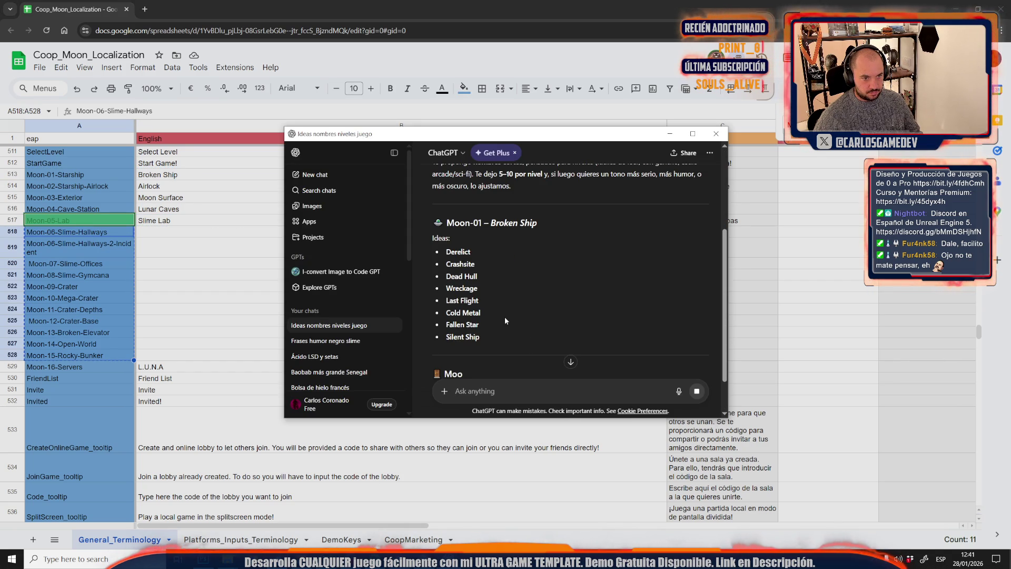
pyautogui.click(700, 393)
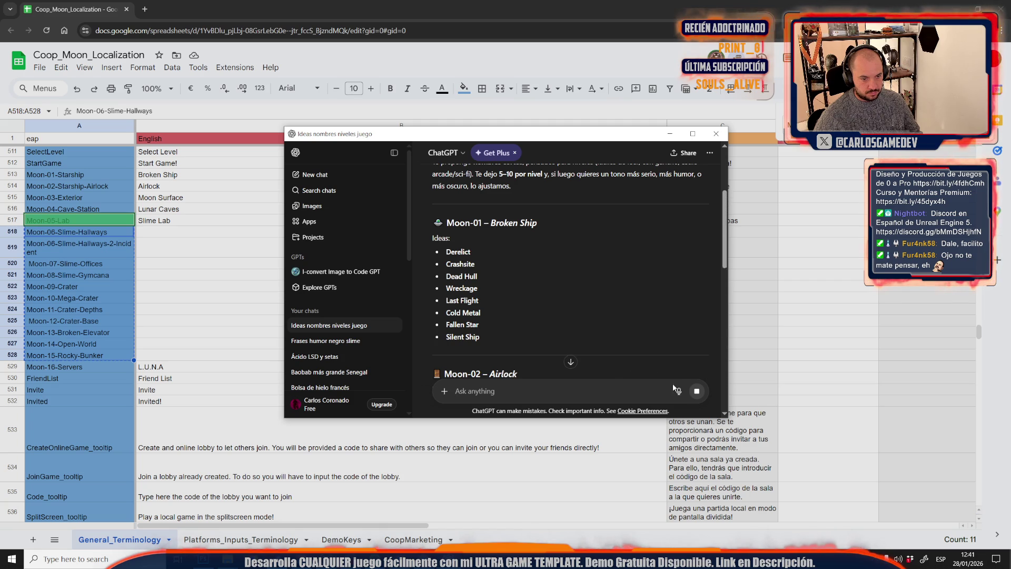
pyautogui.click(697, 391)
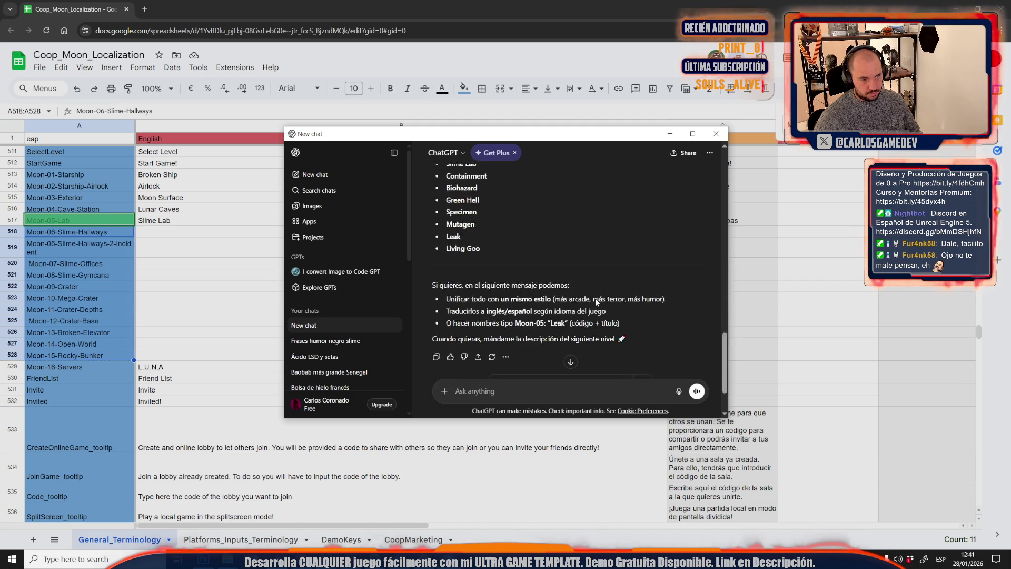
# - Paste the Moon-06 to Moon-15 level names into ChatGPT and send them
pyautogui.click(105, 232)
pyautogui.keyDown('shift'); pyautogui.click(112, 358); pyautogui.keyUp('shift')
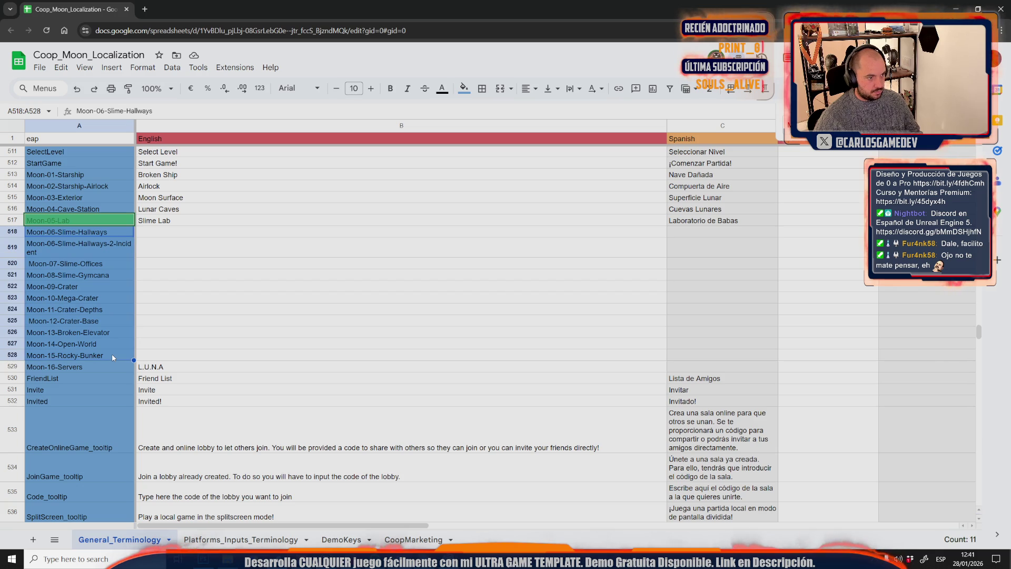
pyautogui.hotkey('ctrl', 'c')
pyautogui.hotkey('alt', 'Tab')
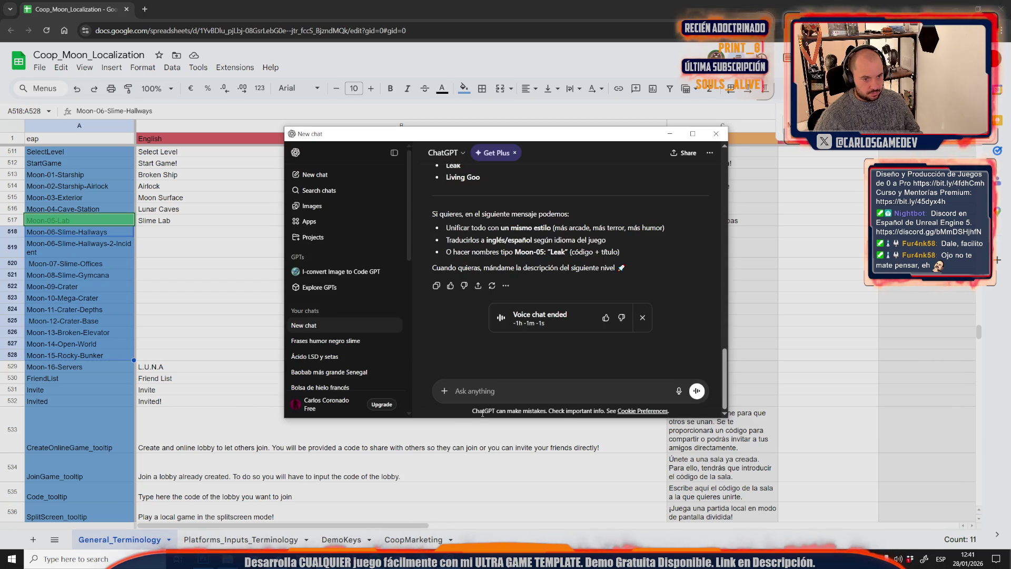
pyautogui.hotkey('ctrl', 'v')
pyautogui.press('Return')
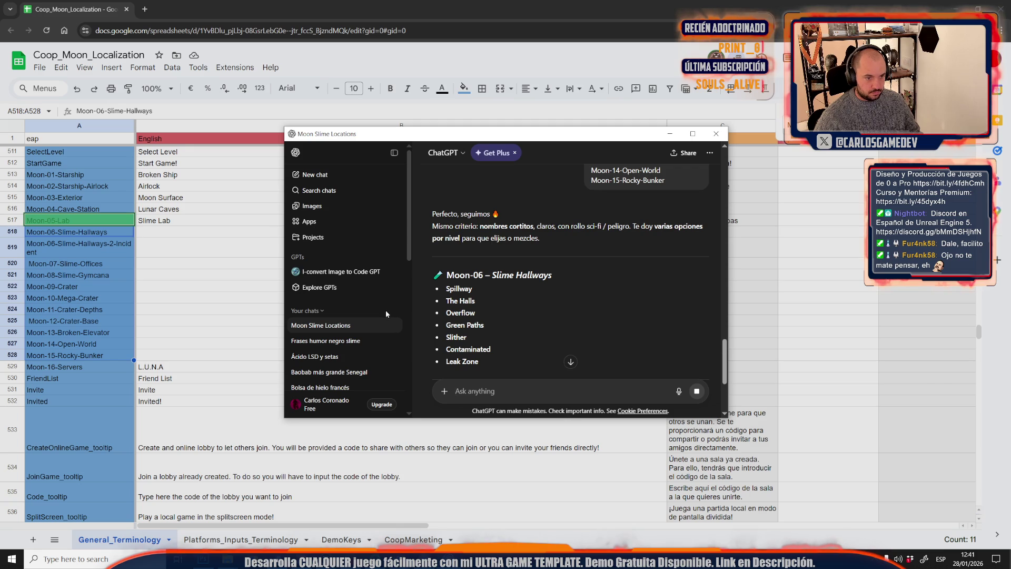
# - Scroll through the reply and select the suggested name Meltdown
pyautogui.scroll(-1, 571, 317)
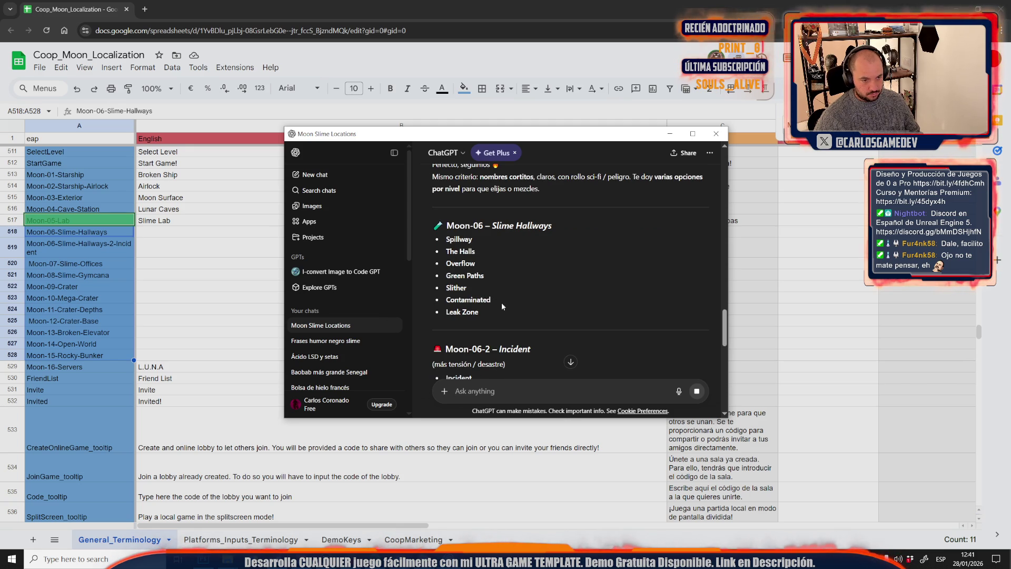
pyautogui.scroll(-1, 497, 299)
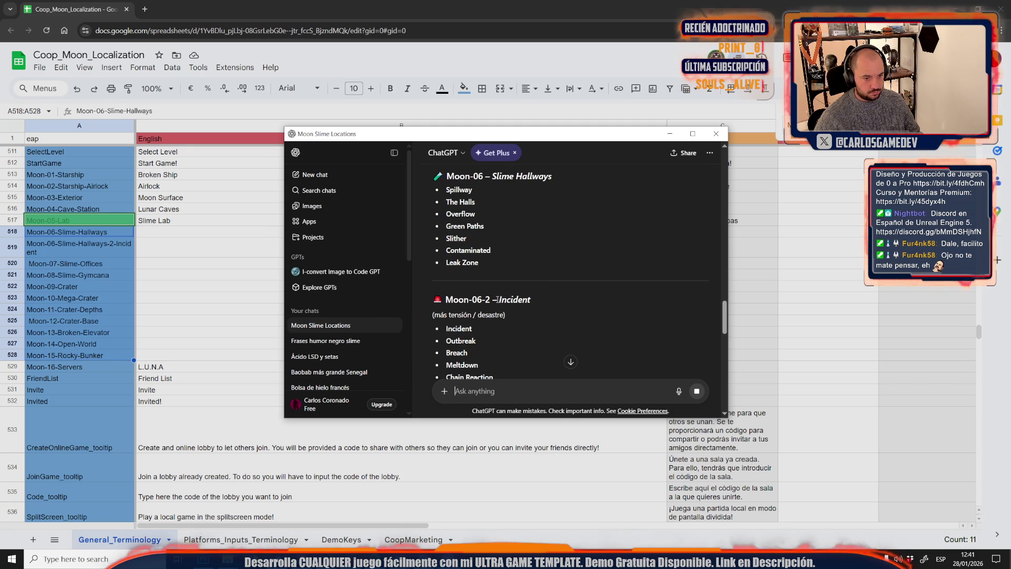
pyautogui.scroll(-1, 497, 299)
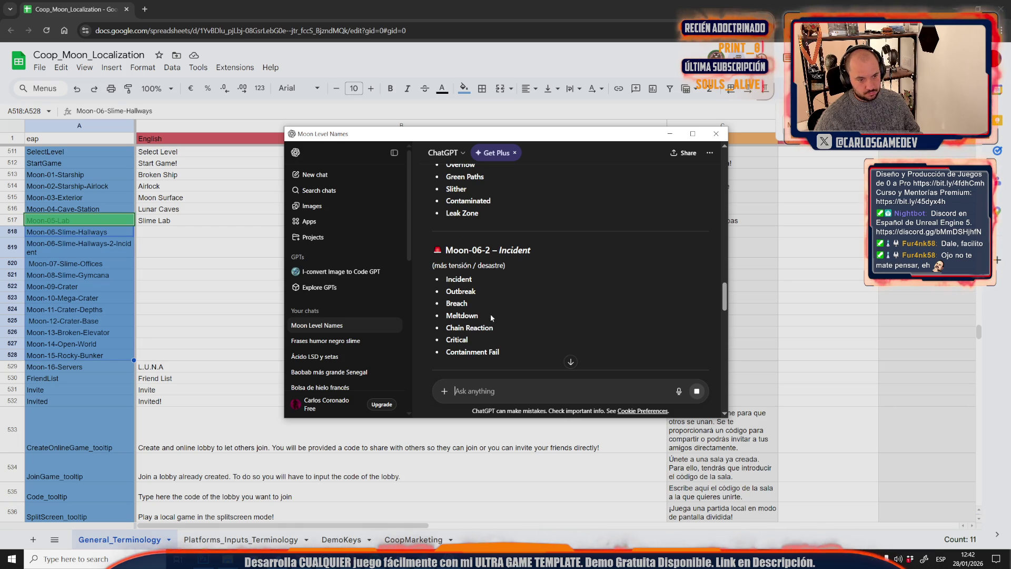
pyautogui.moveTo(446, 315); pyautogui.dragTo(479, 318)
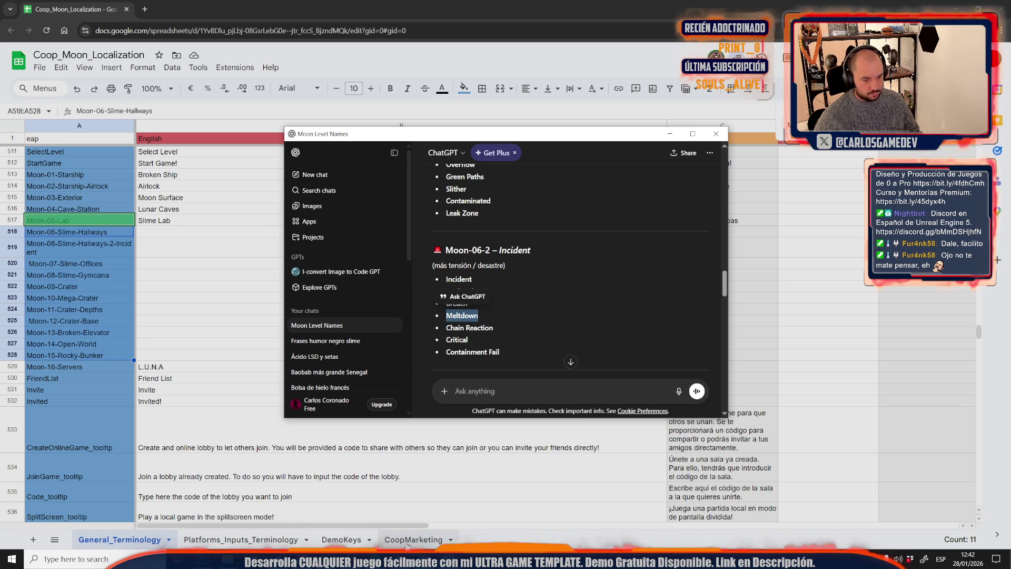
# - Enter Meltdown in B519 and The Halls in B518 as English level names
pyautogui.doubleClick(172, 250)
pyautogui.hotkey('ctrl', 'v')
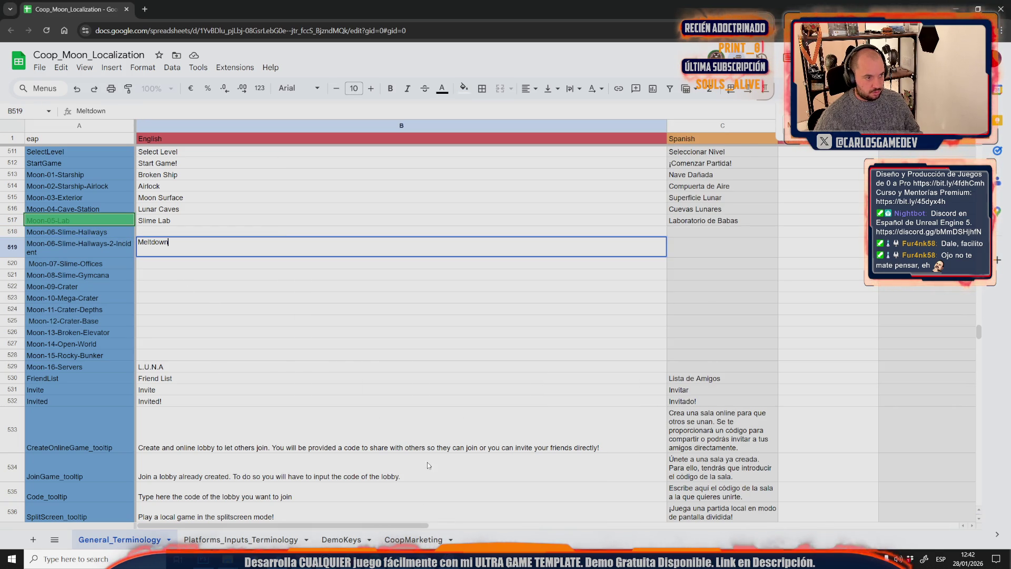
pyautogui.hotkey('alt', 'Tab')
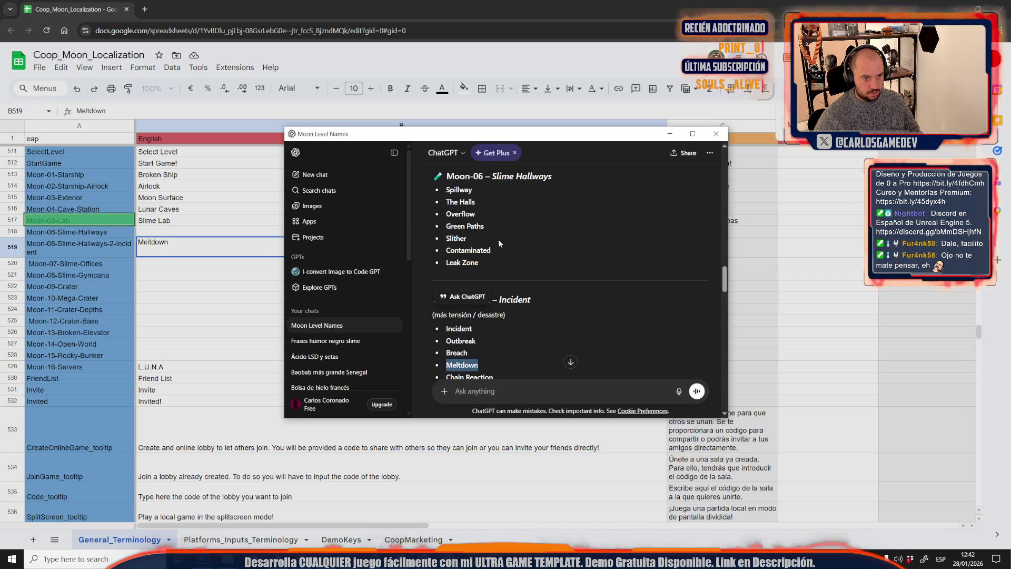
pyautogui.moveTo(446, 201); pyautogui.dragTo(475, 202)
pyautogui.hotkey('ctrl', 'c')
pyautogui.hotkey('alt', 'Tab')
pyautogui.doubleClick(179, 232)
pyautogui.hotkey('ctrl', 'v')
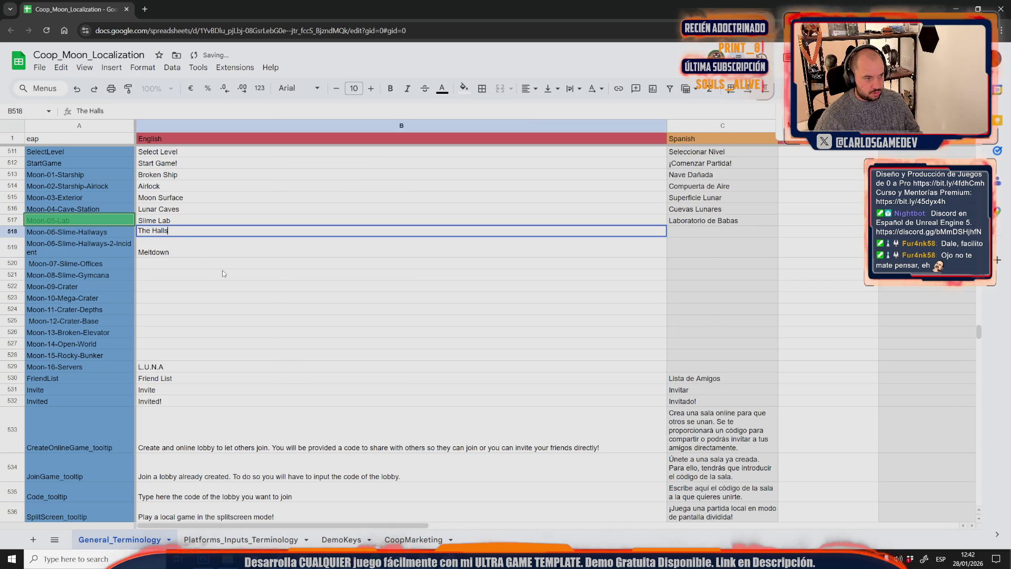
pyautogui.click(222, 270)
# - Enter Workplace as the Slime Offices English name in B520
pyautogui.click(217, 260)
pyautogui.hotkey('alt', 'Tab')
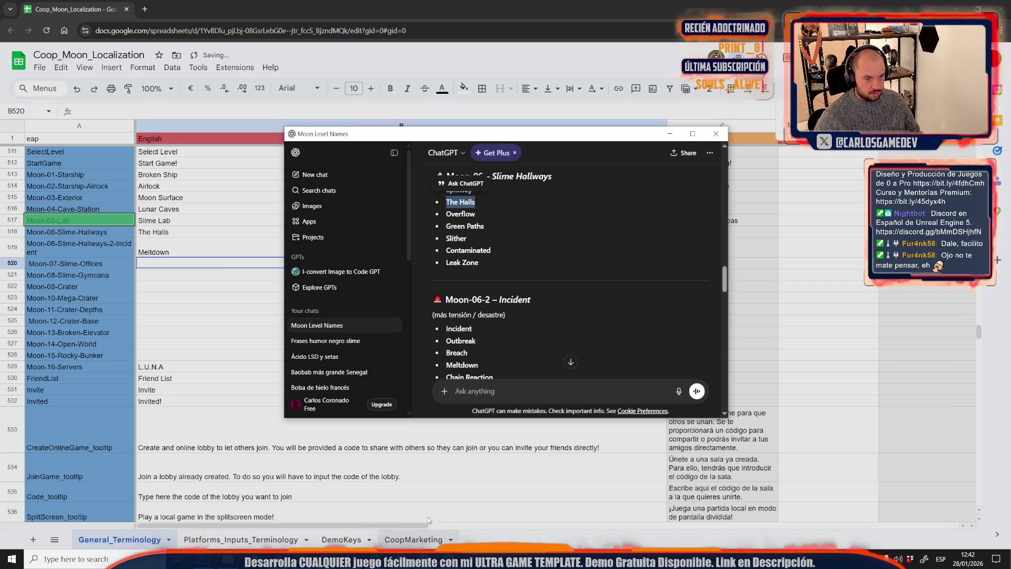
pyautogui.scroll(-5, 508, 313)
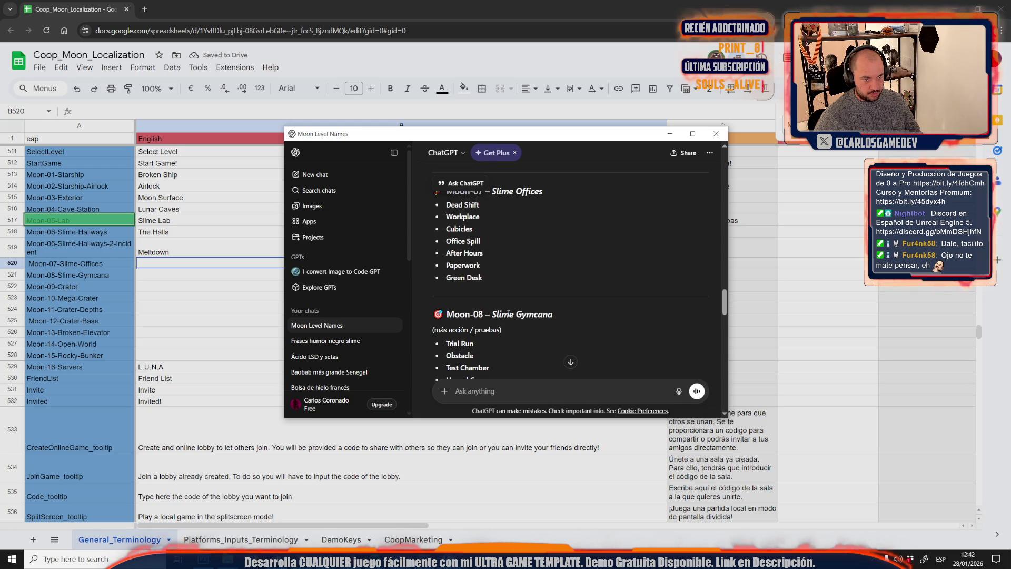
pyautogui.moveTo(490, 219); pyautogui.dragTo(447, 221)
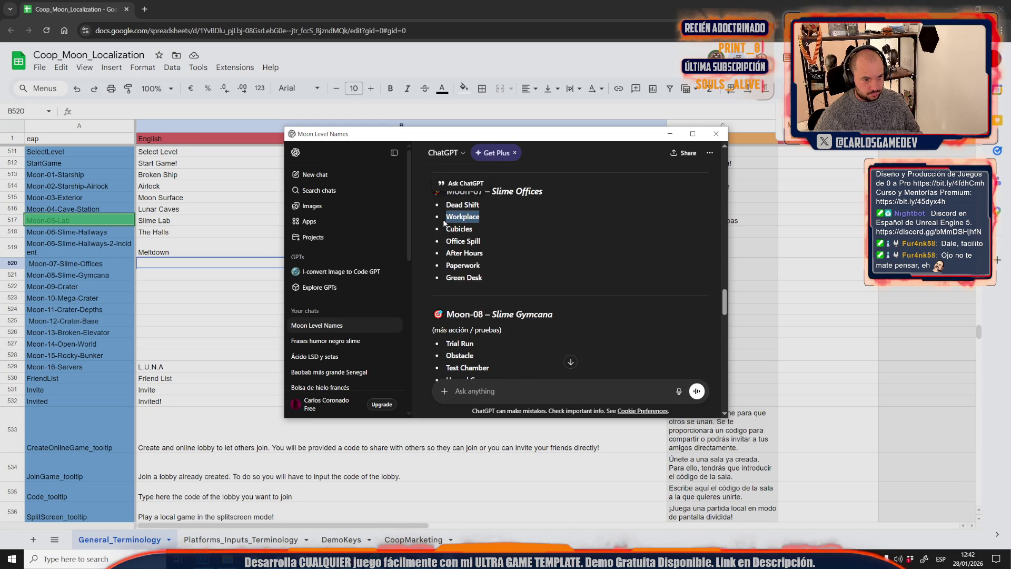
pyautogui.moveTo(484, 265); pyautogui.dragTo(449, 265)
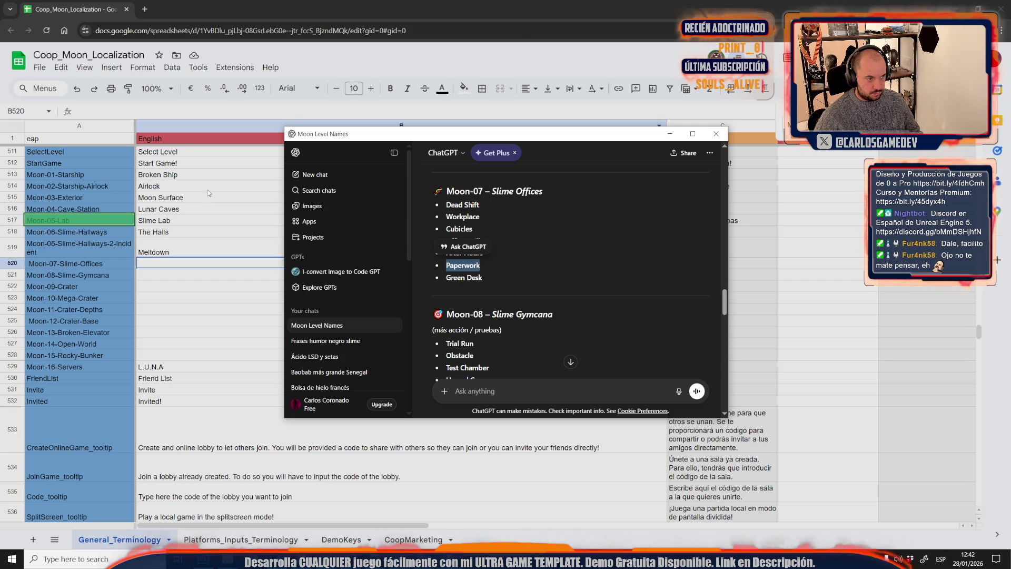
pyautogui.click(510, 292)
pyautogui.scroll(1, 508, 293)
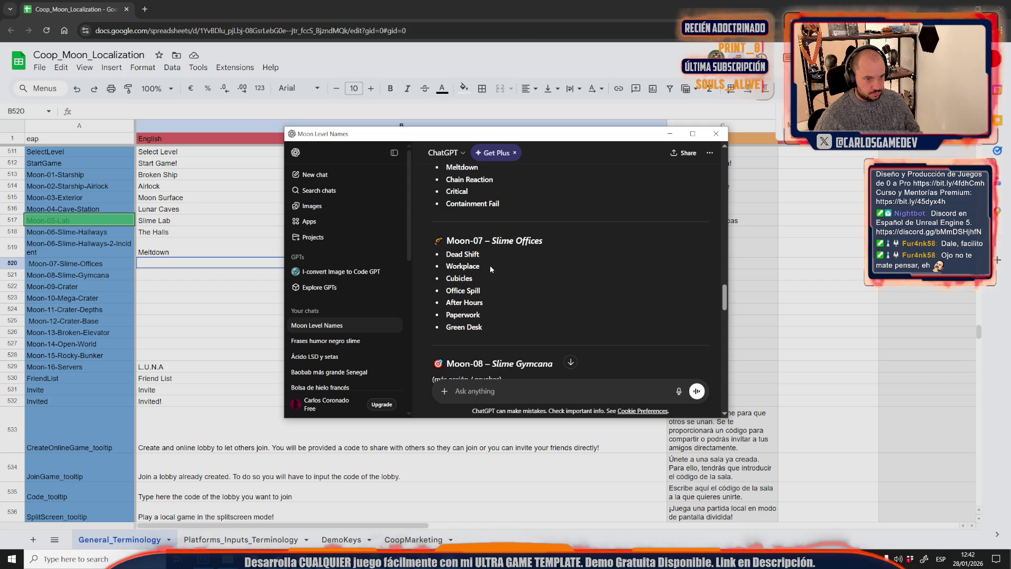
pyautogui.moveTo(456, 266); pyautogui.dragTo(446, 266)
pyautogui.hotkey('ctrl', 'c')
pyautogui.doubleClick(174, 263)
pyautogui.hotkey('ctrl', 'v')
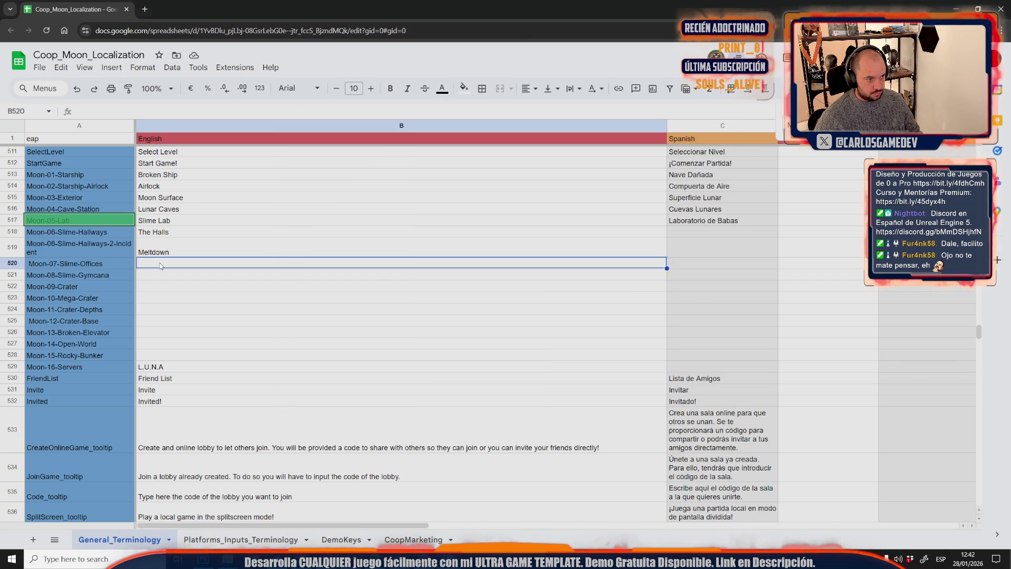
pyautogui.write('Workplace')
pyautogui.click(254, 310)
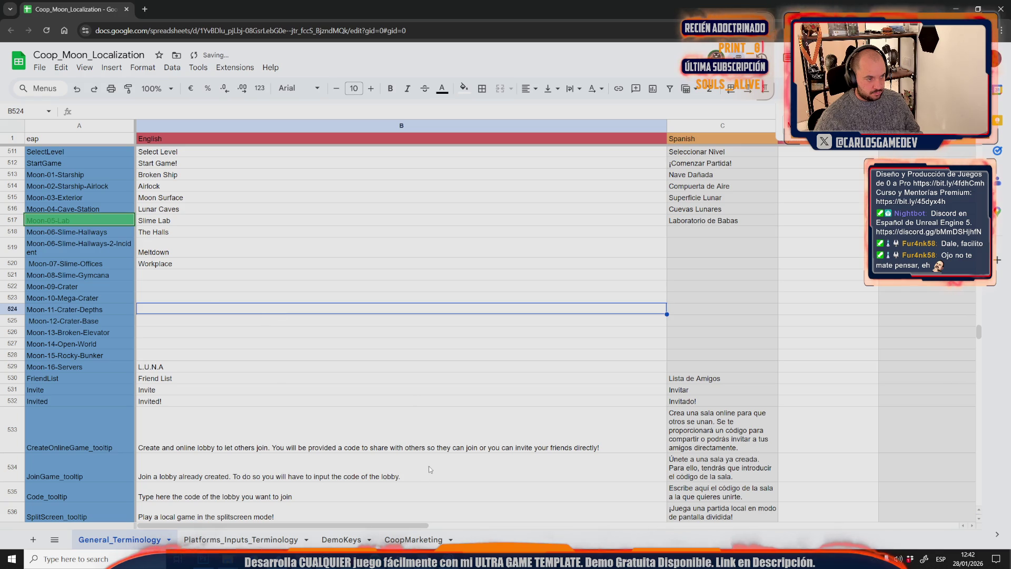
# - Enter Training Gone Wrong as the Moon-08 English name
pyautogui.hotkey('alt', 'Tab')
pyautogui.scroll(-5, 502, 304)
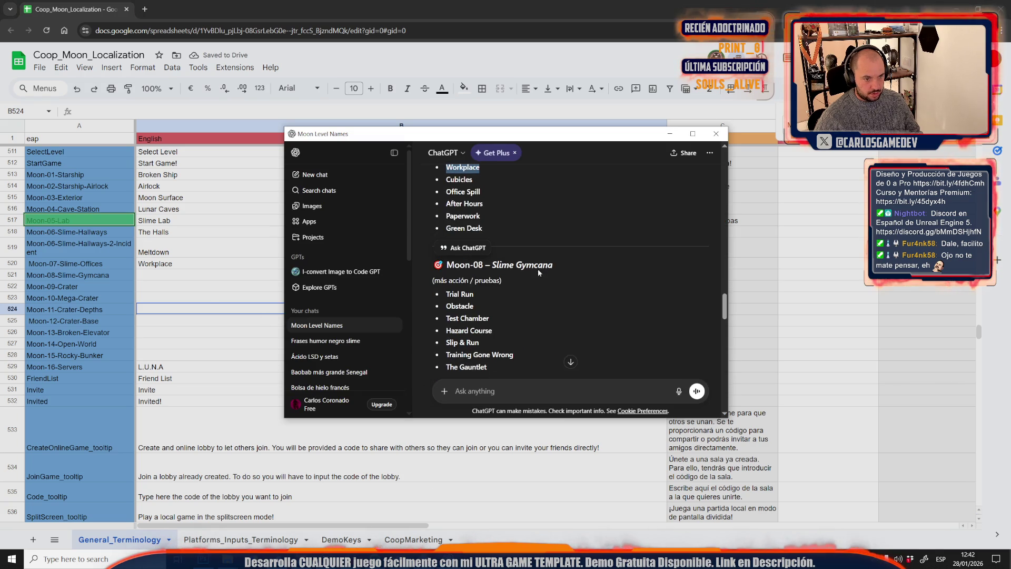
pyautogui.click(503, 270)
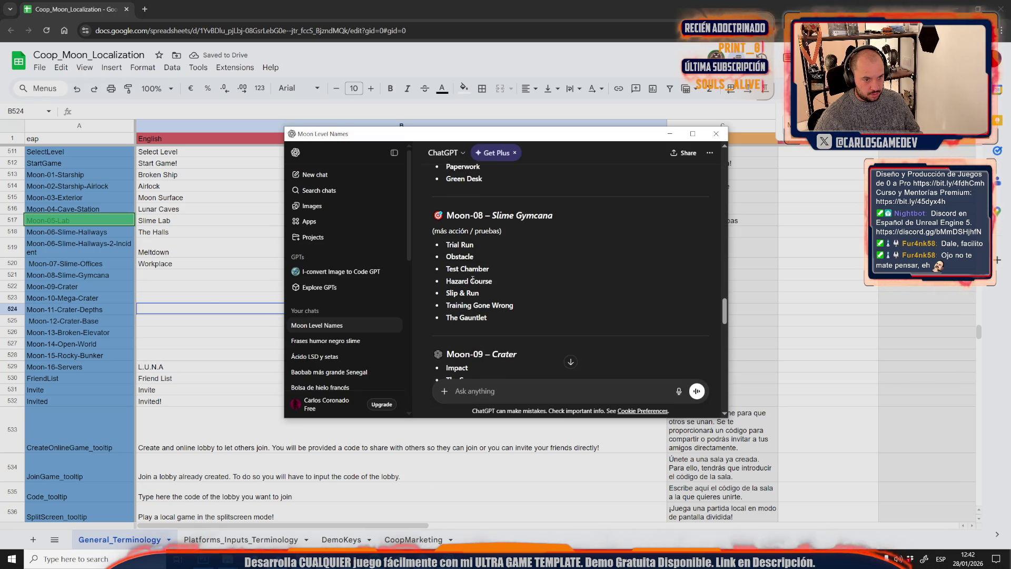
pyautogui.moveTo(497, 285); pyautogui.dragTo(447, 281)
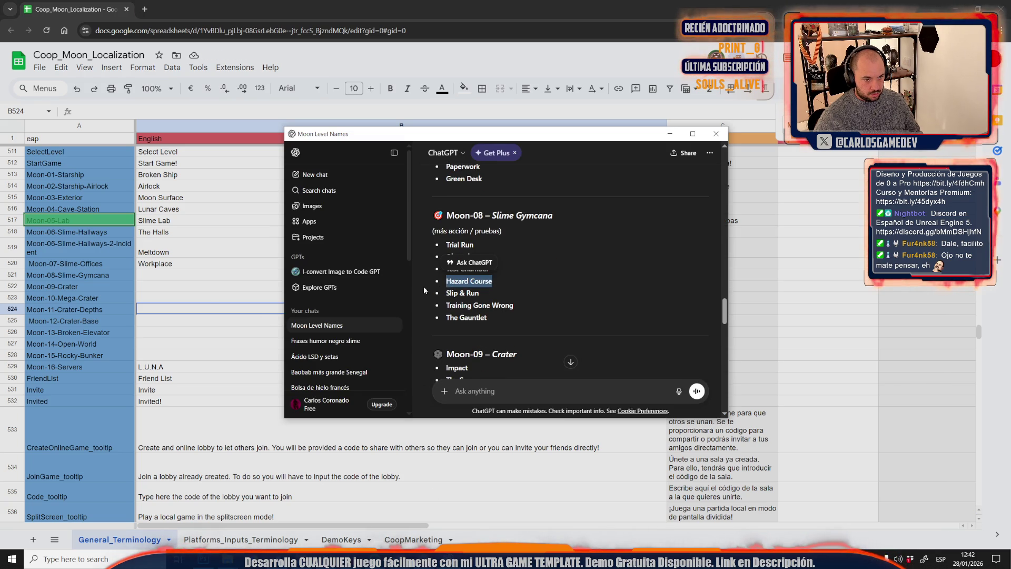
pyautogui.moveTo(514, 306); pyautogui.dragTo(447, 309)
pyautogui.hotkey('ctrl', 'c')
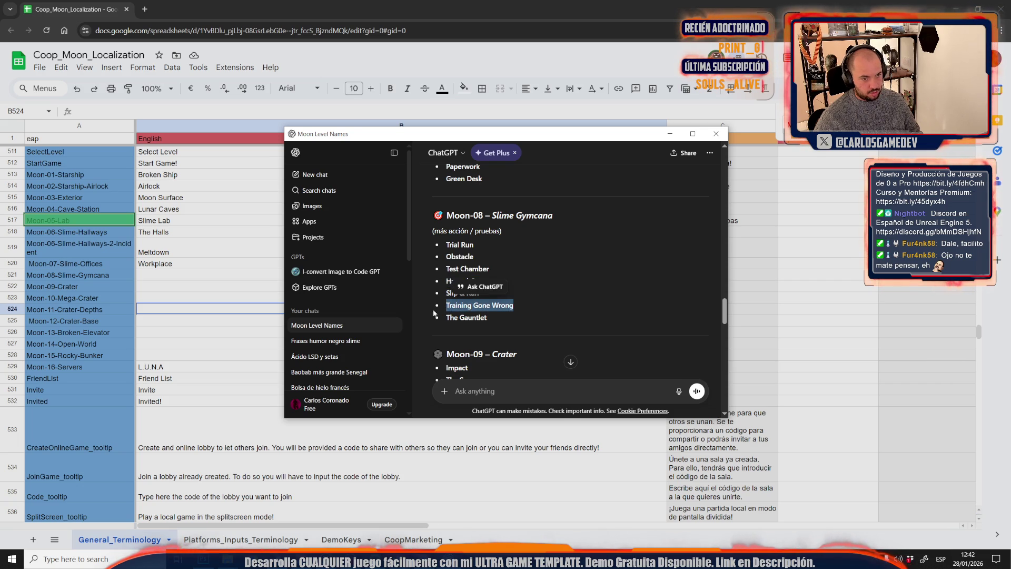
pyautogui.doubleClick(190, 275)
pyautogui.hotkey('ctrl', 'v')
pyautogui.click(261, 330)
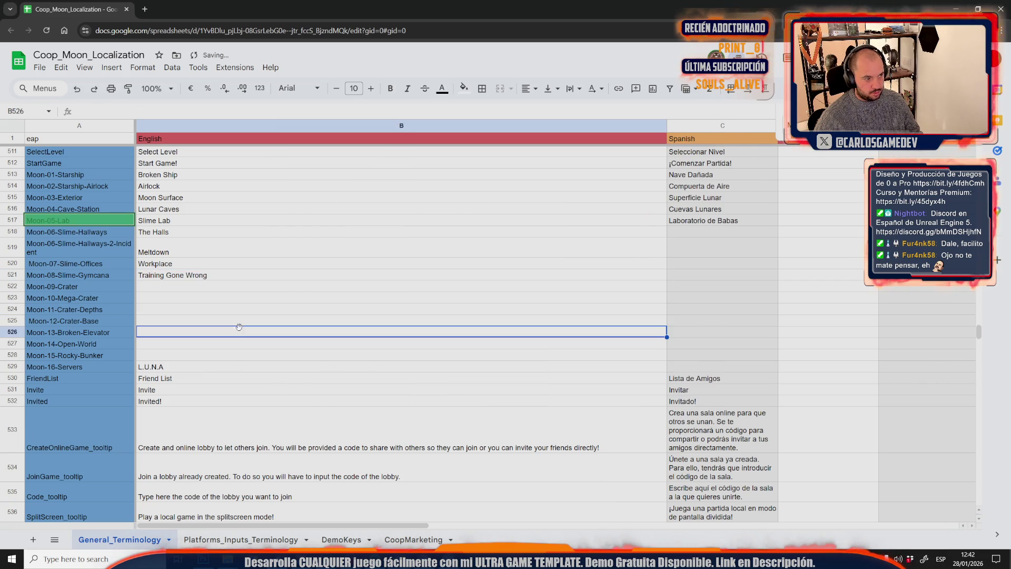
# - Enter Crater as the Moon-09 English name
pyautogui.hotkey('alt', 'Tab')
pyautogui.scroll(-2, 475, 379)
pyautogui.click(553, 237)
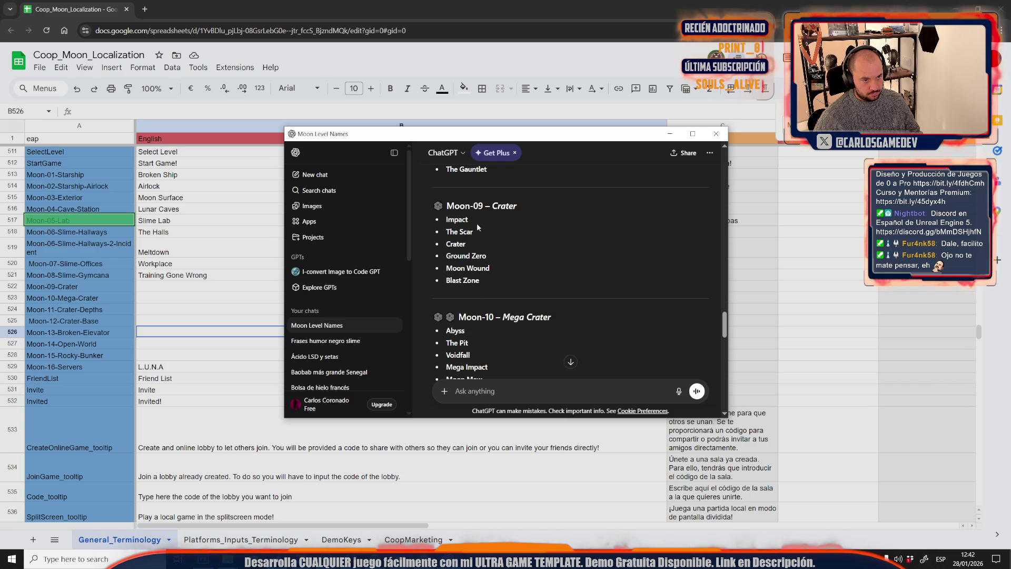
pyautogui.click(190, 289)
pyautogui.scroll(2, 182, 308)
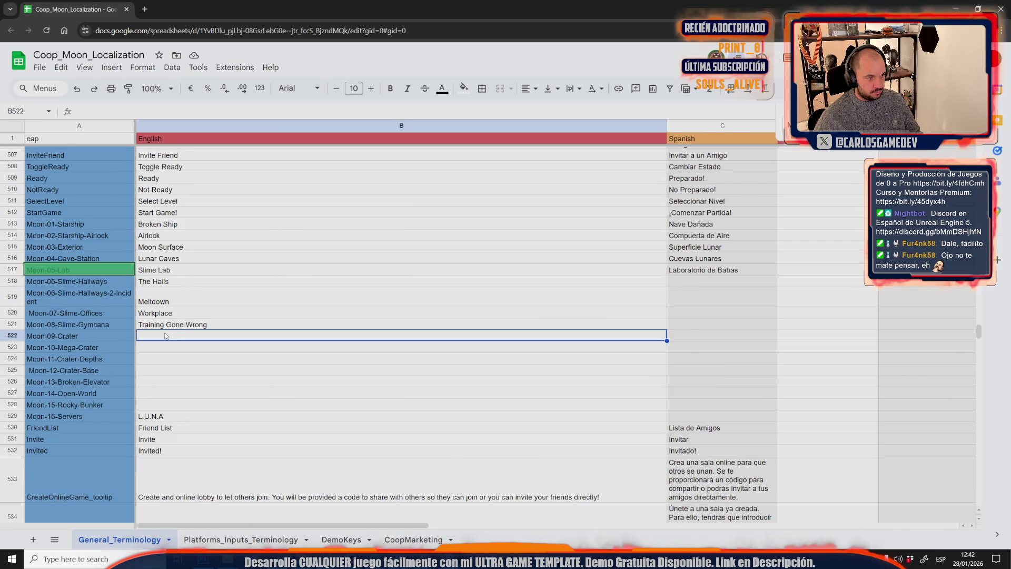
pyautogui.write('Crater')
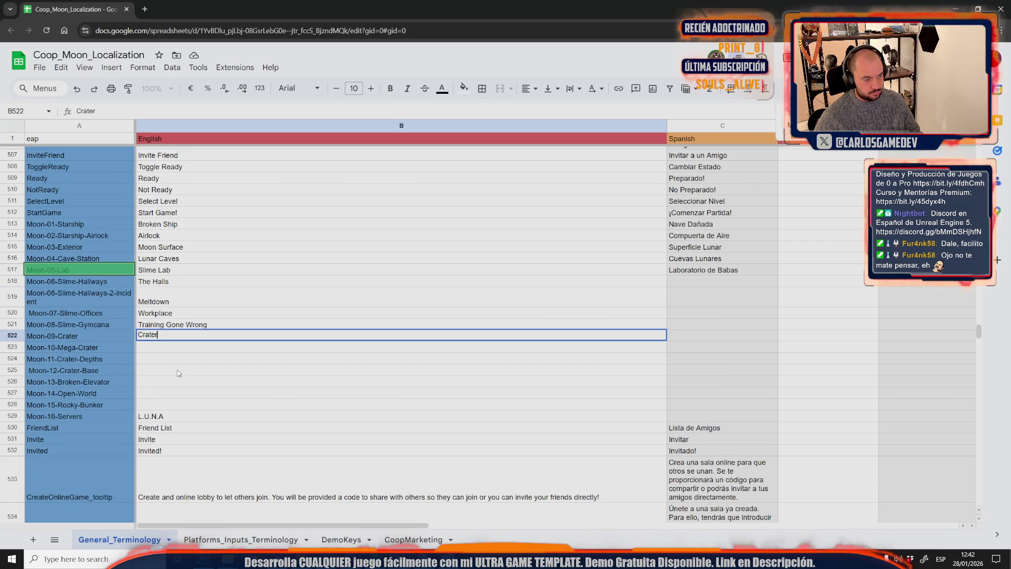
pyautogui.press('Return')
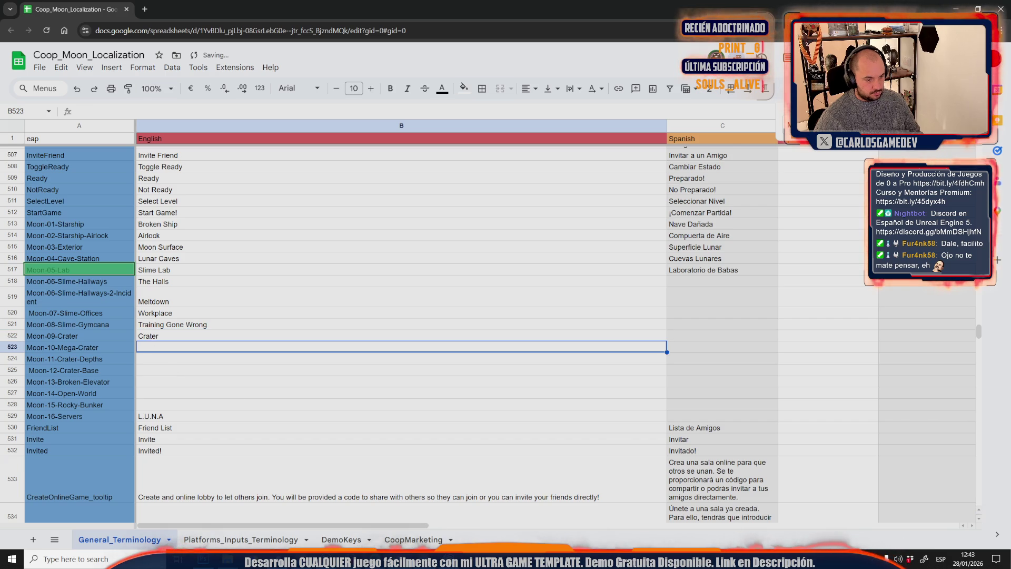
# - Paste The Pit from ChatGPT as the Moon-10 English name
pyautogui.hotkey('alt', 'Tab')
pyautogui.scroll(-3, 520, 342)
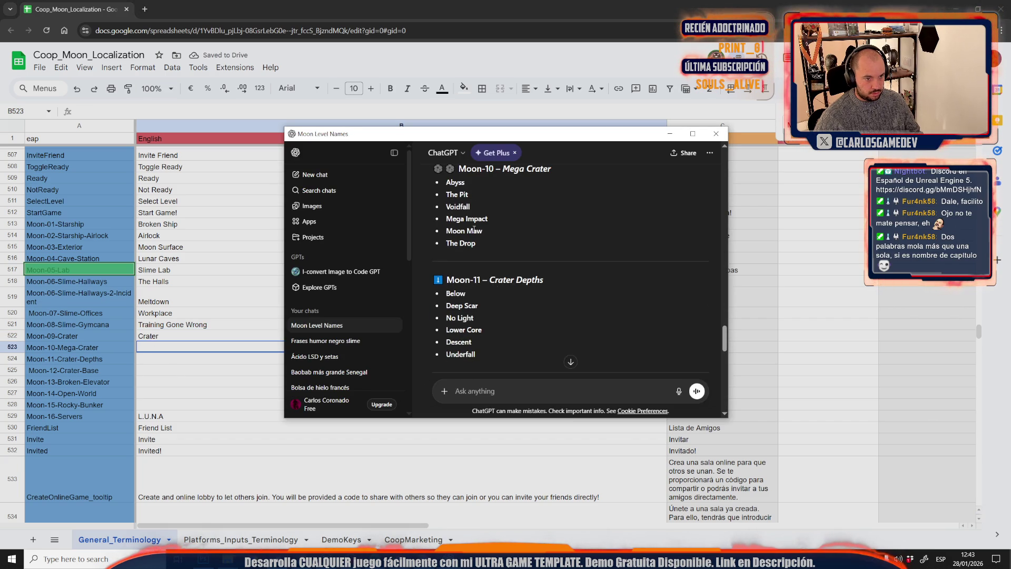
pyautogui.moveTo(474, 196); pyautogui.dragTo(448, 202)
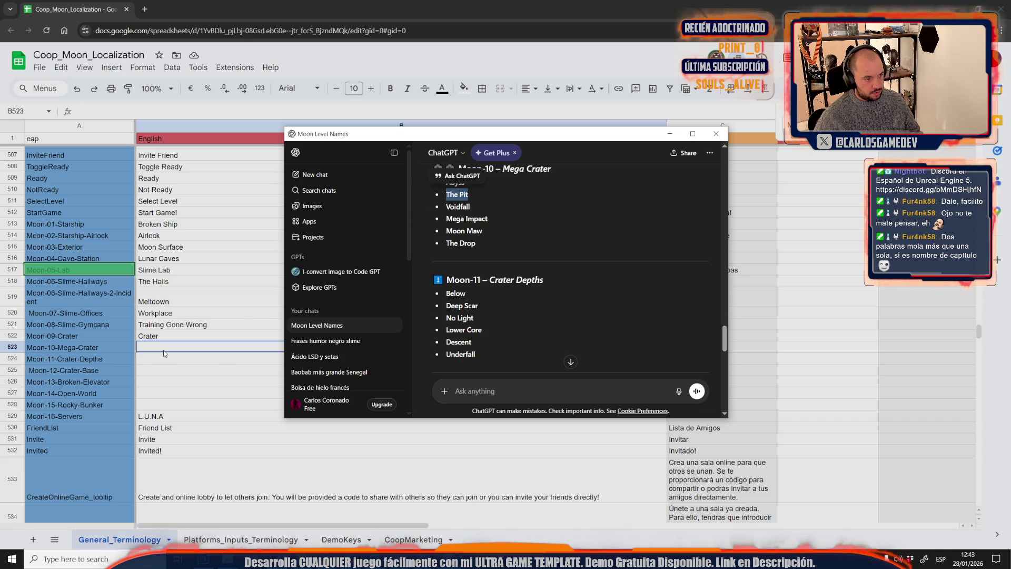
pyautogui.click(158, 351)
pyautogui.hotkey('ctrl', 'v')
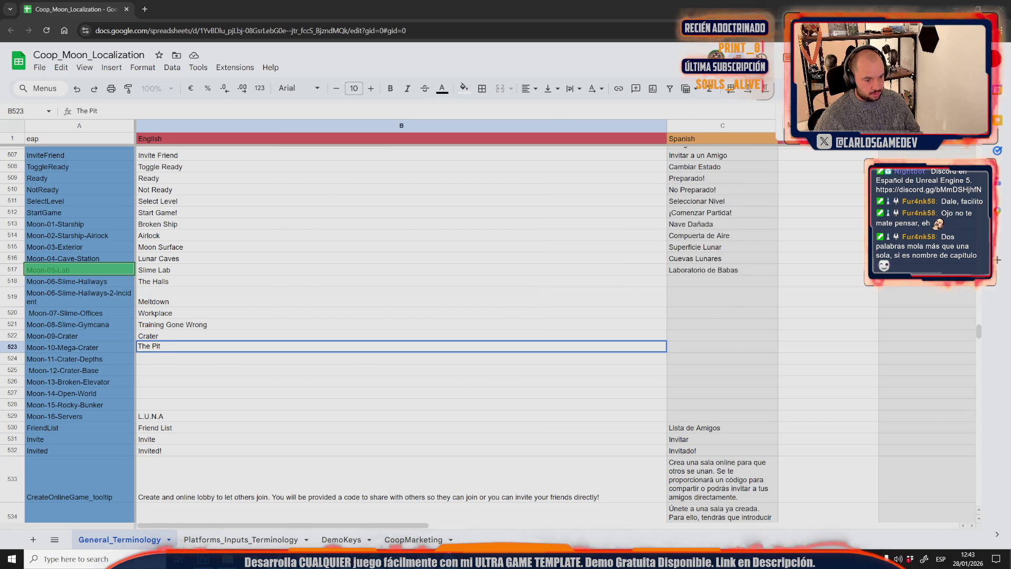
# - Start typing the Moon-11 English name, Fishing Depths, into its cell
pyautogui.hotkey('alt', 'Tab')
pyautogui.scroll(-2, 549, 276)
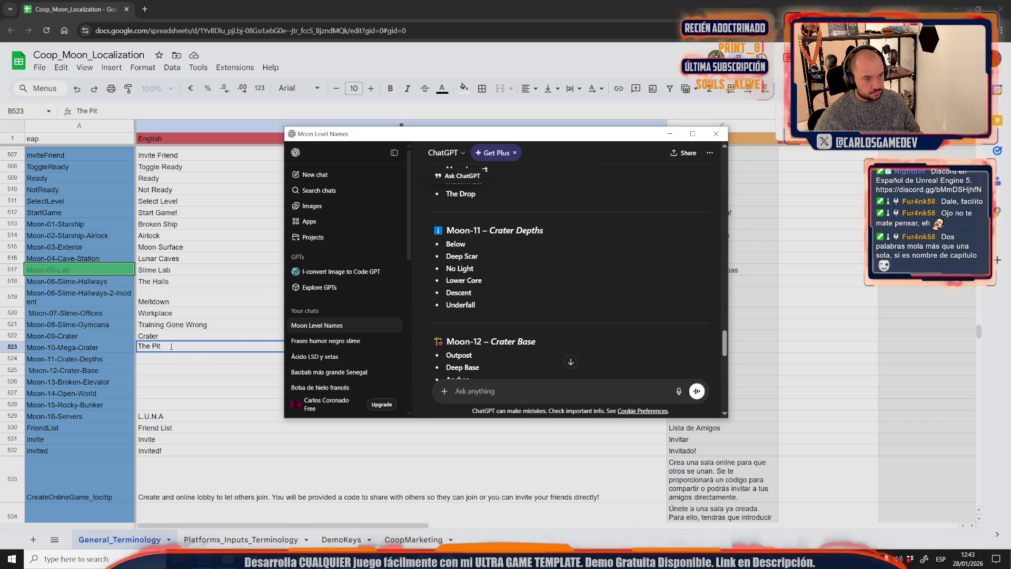
pyautogui.doubleClick(147, 359)
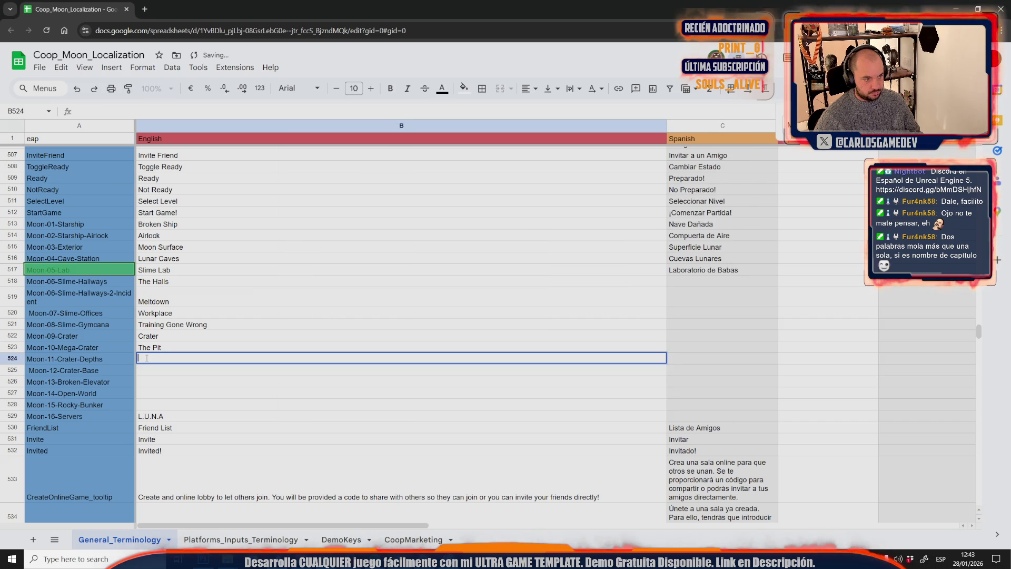
pyautogui.write('Fis')
pyautogui.write('hing Gro')
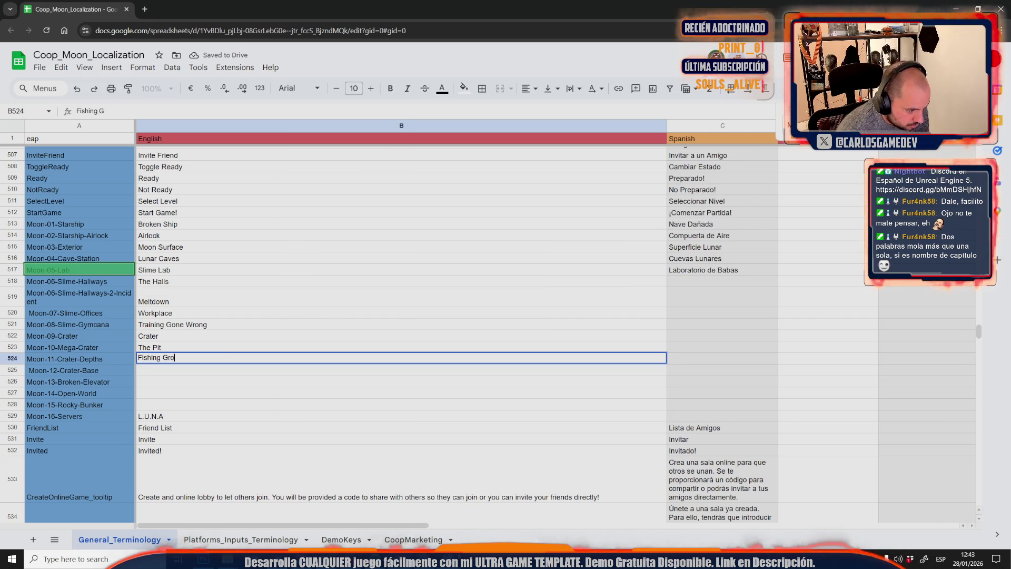
pyautogui.write('s')
pyautogui.press('BackSpace')
pyautogui.press('BackSpace')
pyautogui.press('BackSpace')
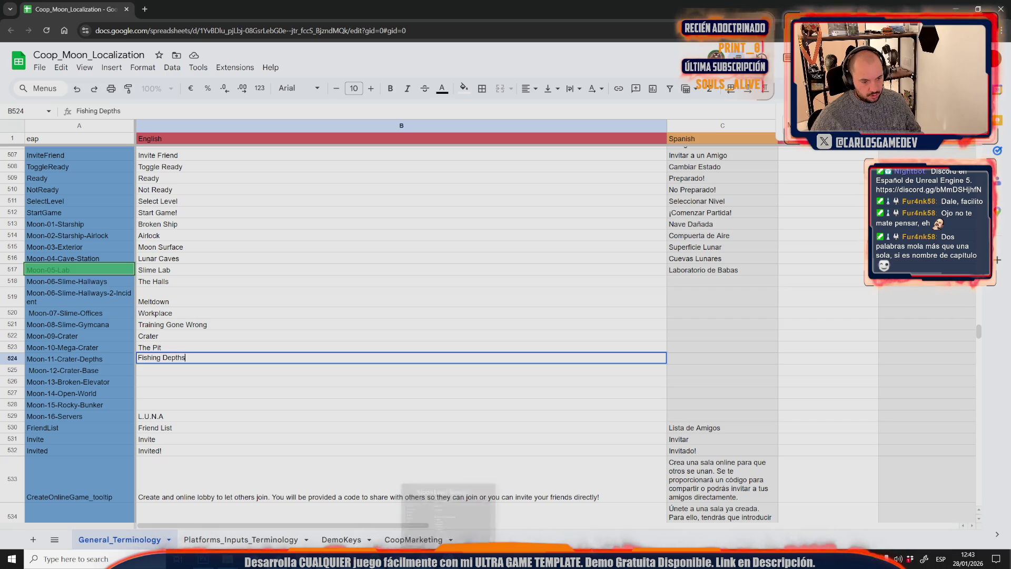
# - Enter Old Foundation as the Moon-12 name, pasting Foundation and prefixing Old
pyautogui.click(337, 558)
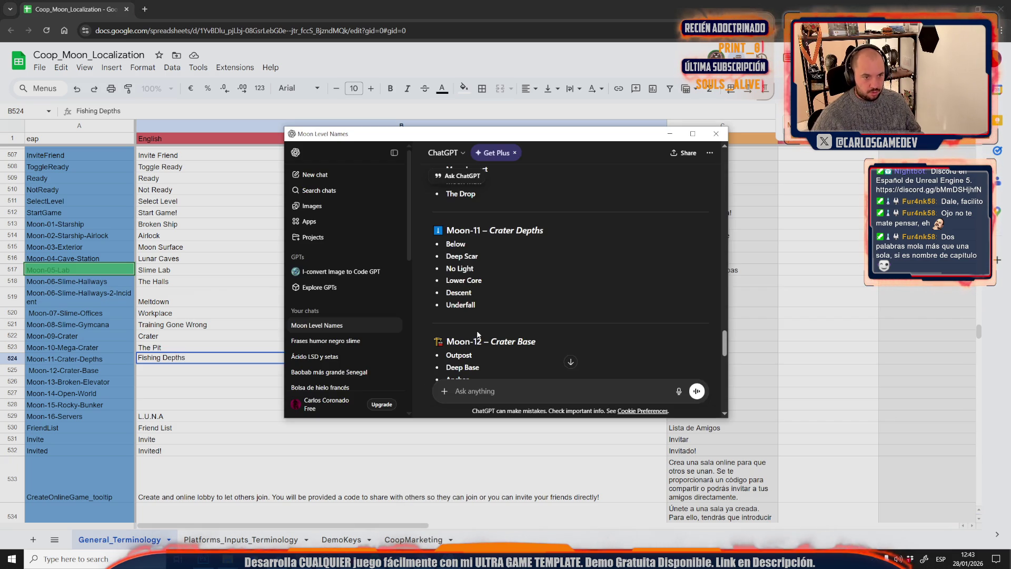
pyautogui.scroll(-2, 534, 253)
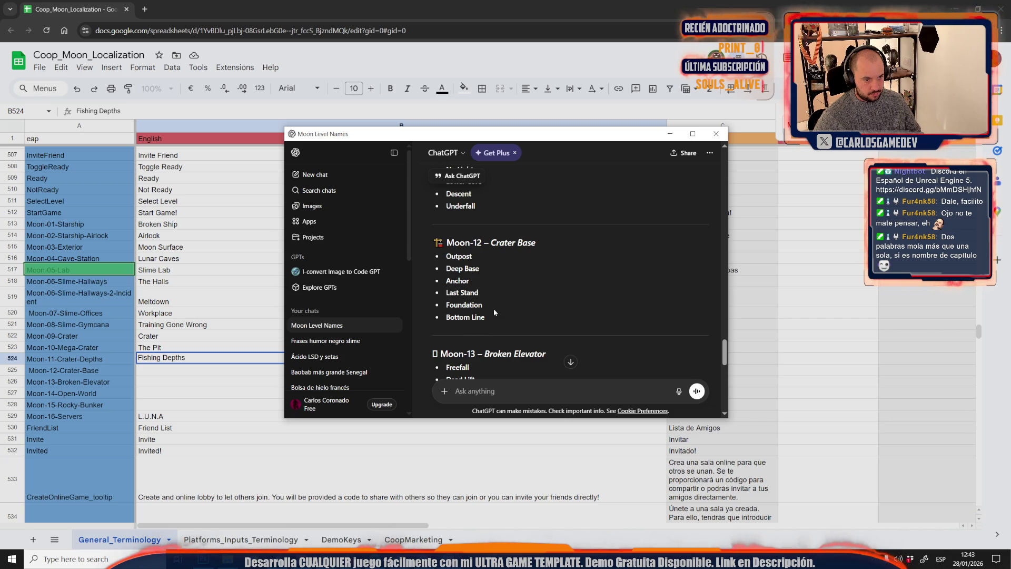
pyautogui.moveTo(448, 305); pyautogui.dragTo(446, 305)
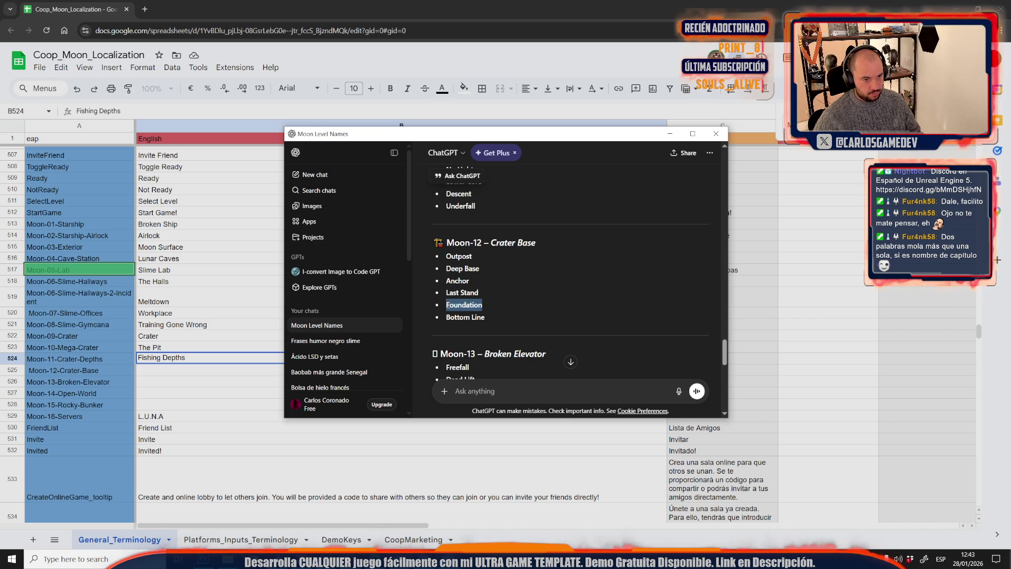
pyautogui.click(164, 378)
pyautogui.hotkey('ctrl', 'v')
pyautogui.click(226, 396)
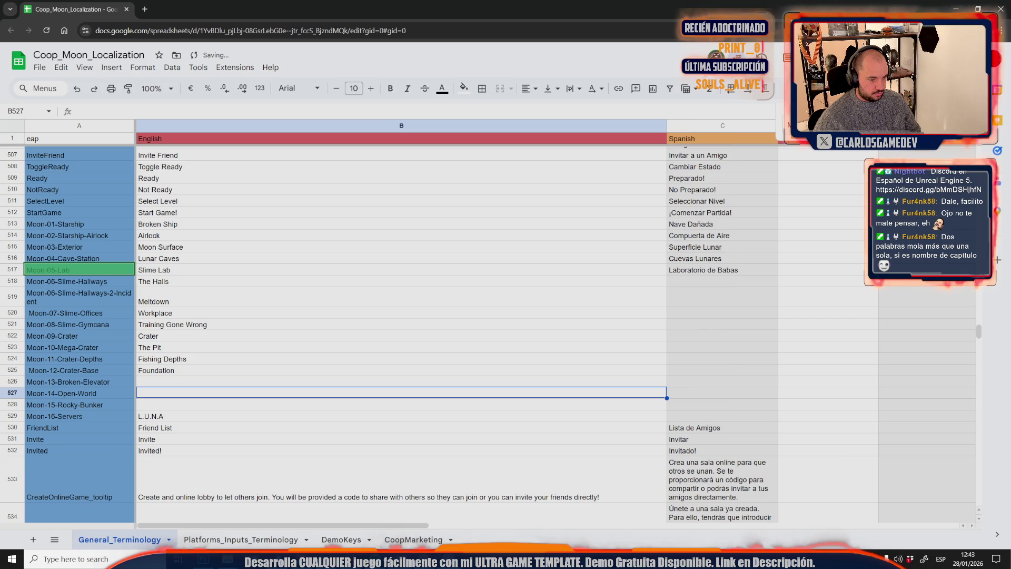
pyautogui.hotkey('alt', 'Tab')
pyautogui.scroll(-3, 546, 314)
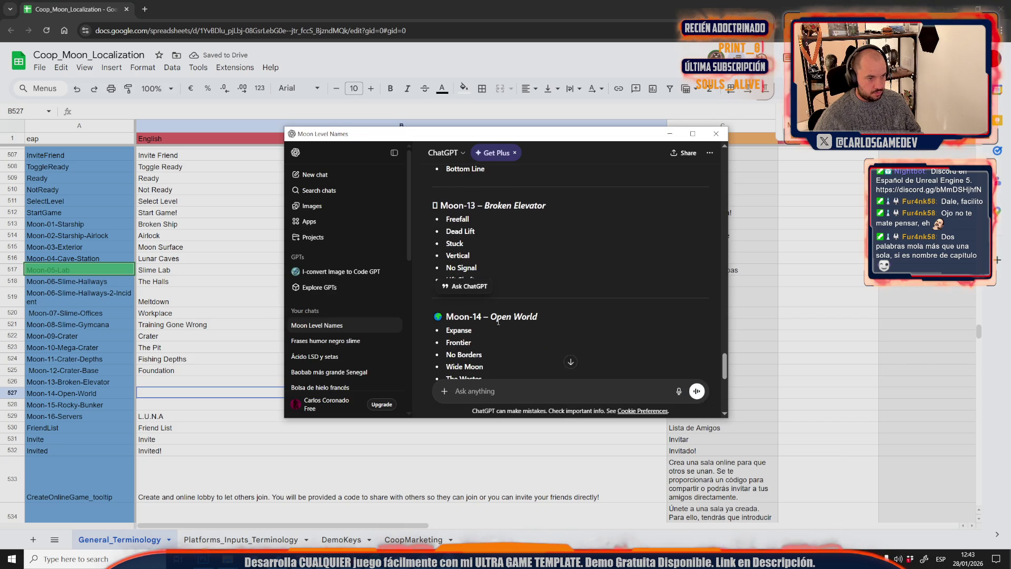
pyautogui.click(141, 374)
pyautogui.doubleClick(141, 376)
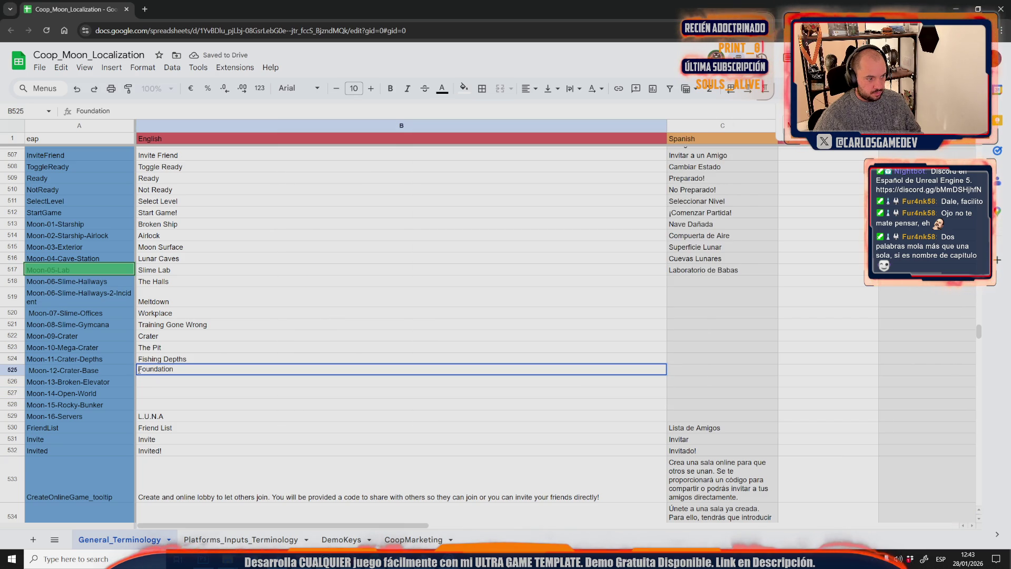
pyautogui.write('Old')
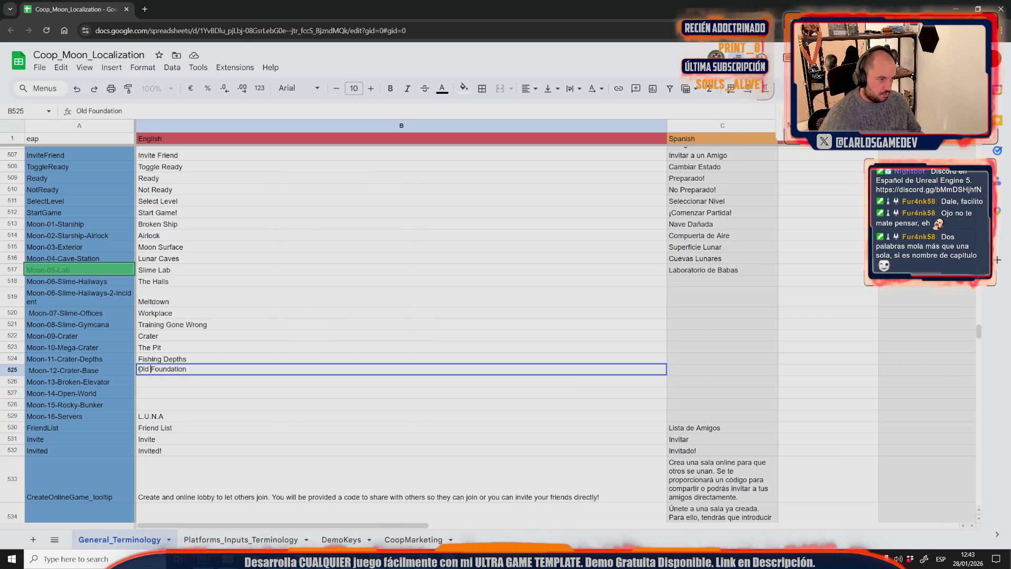
pyautogui.hotkey('alt', 'Tab')
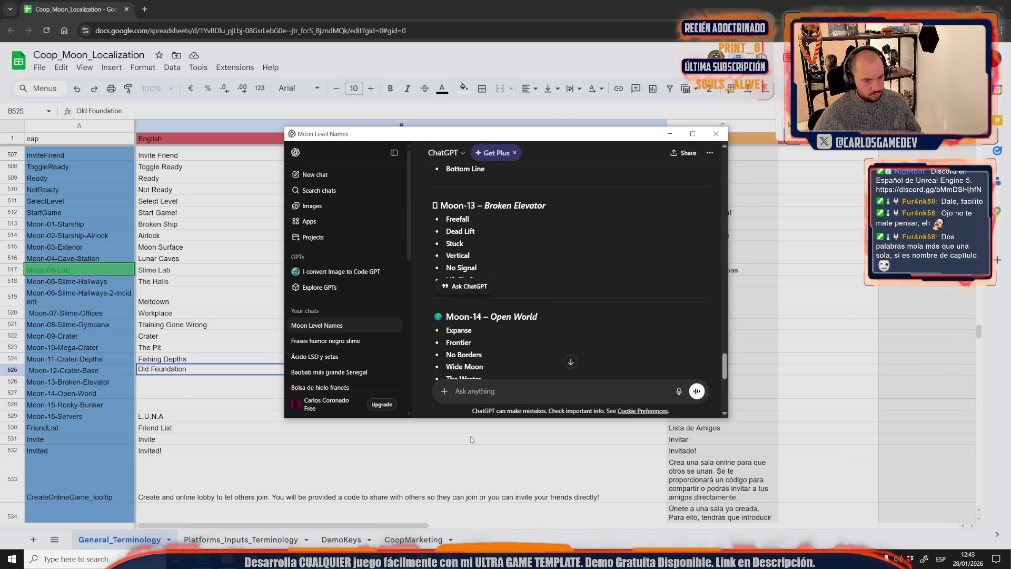
# - Pick Freefall from the Moon-13 suggestions and select the Moon-13 English cell
pyautogui.click(492, 228)
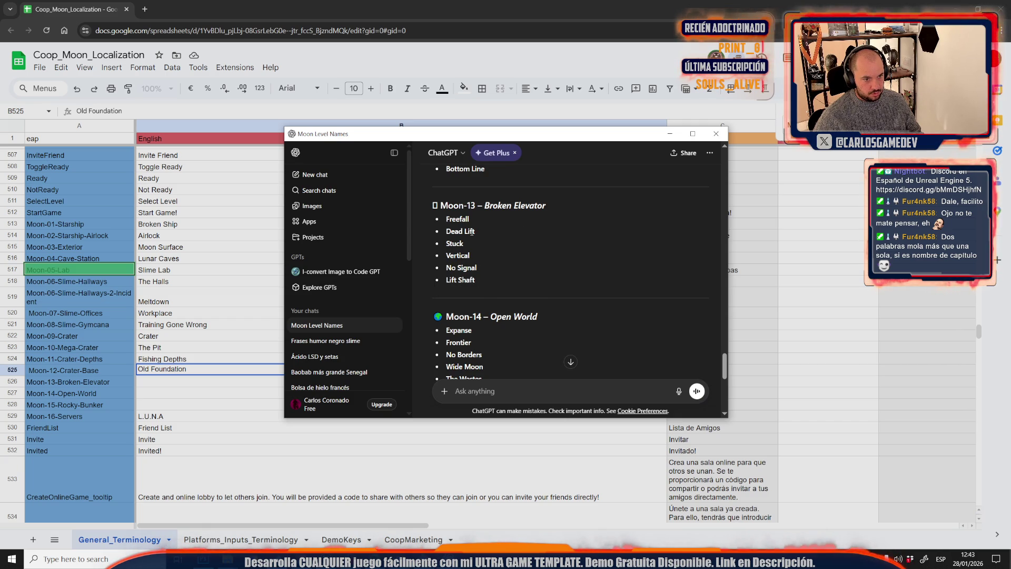
pyautogui.moveTo(479, 230); pyautogui.dragTo(446, 233)
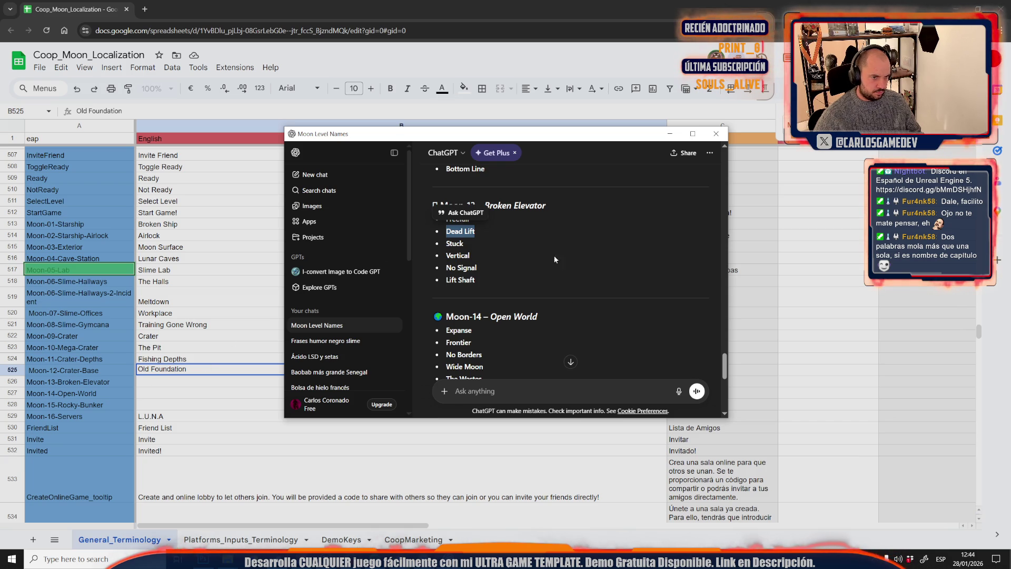
pyautogui.click(476, 258)
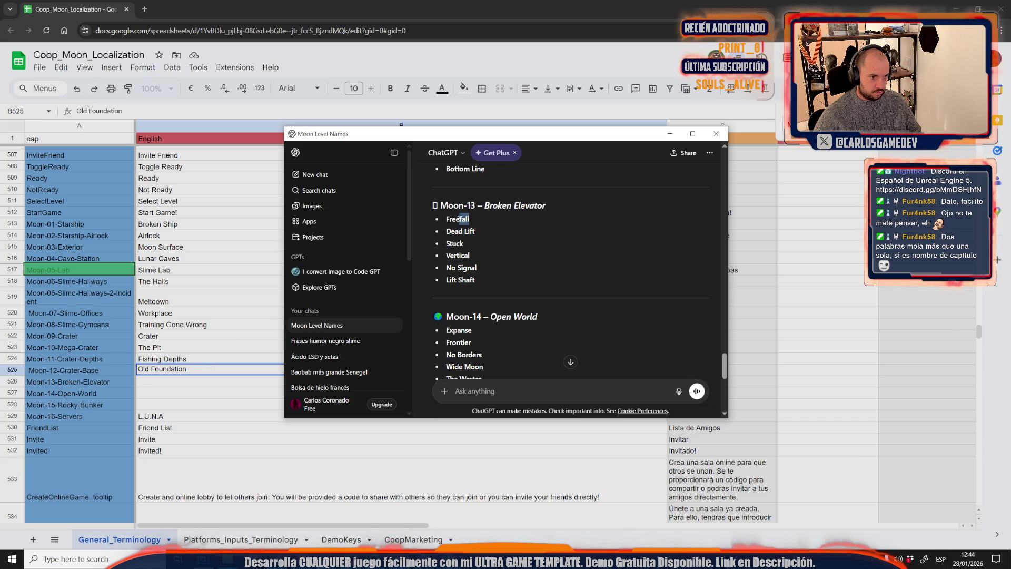
pyautogui.moveTo(447, 220); pyautogui.dragTo(447, 220)
pyautogui.click(167, 383)
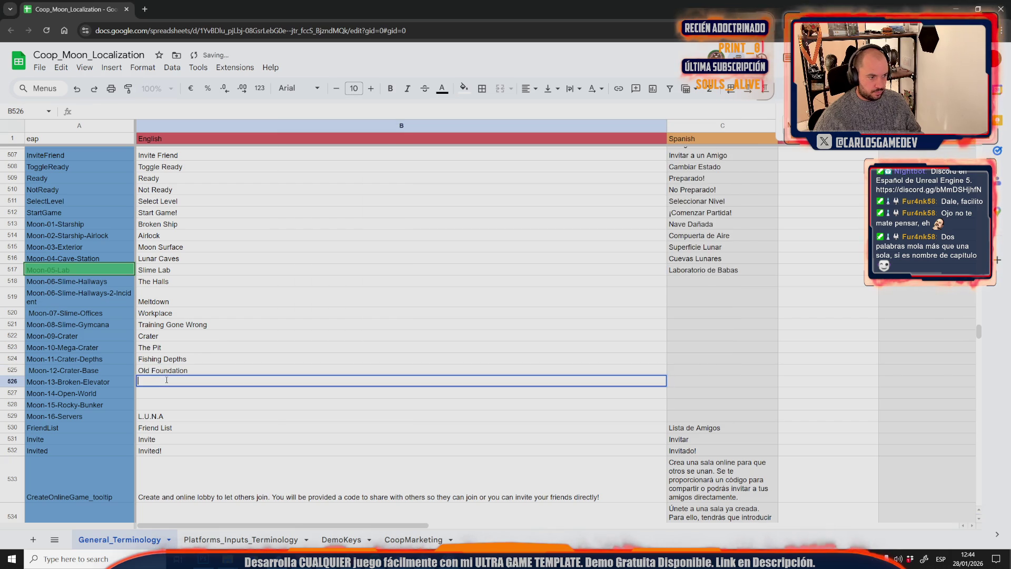
# - Paste Freefall as the Moon-13 name and The Wastes as the Moon-14 name
pyautogui.write('Freefall')
pyautogui.hotkey('alt', 'Tab')
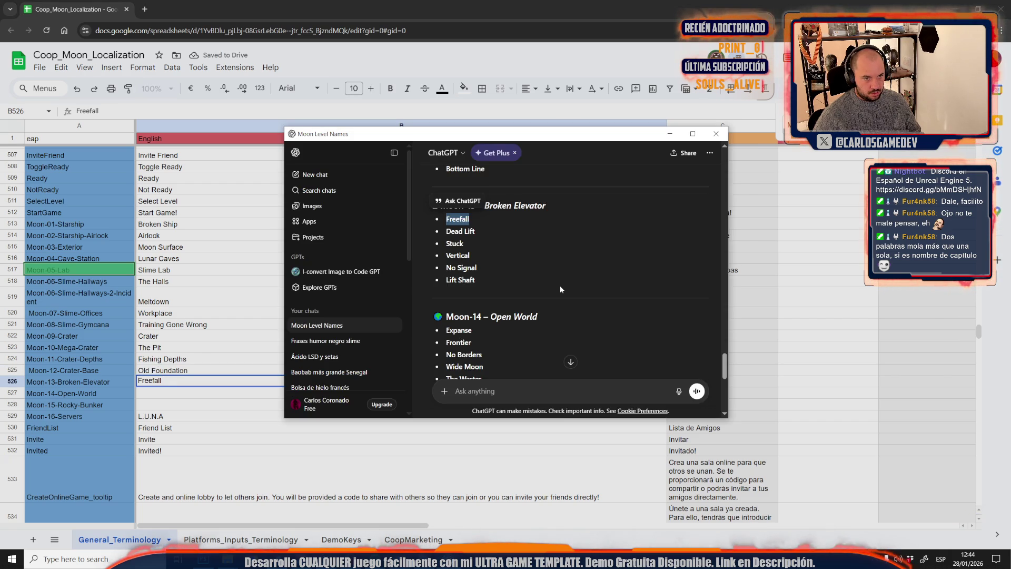
pyautogui.scroll(-3, 560, 284)
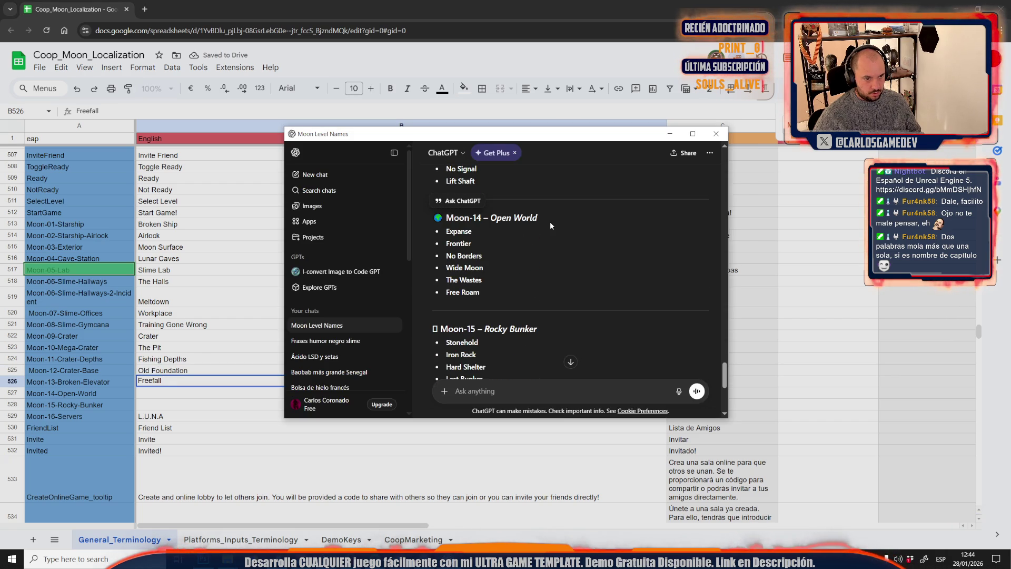
pyautogui.moveTo(490, 280); pyautogui.dragTo(446, 280)
pyautogui.hotkey('ctrl', 'c')
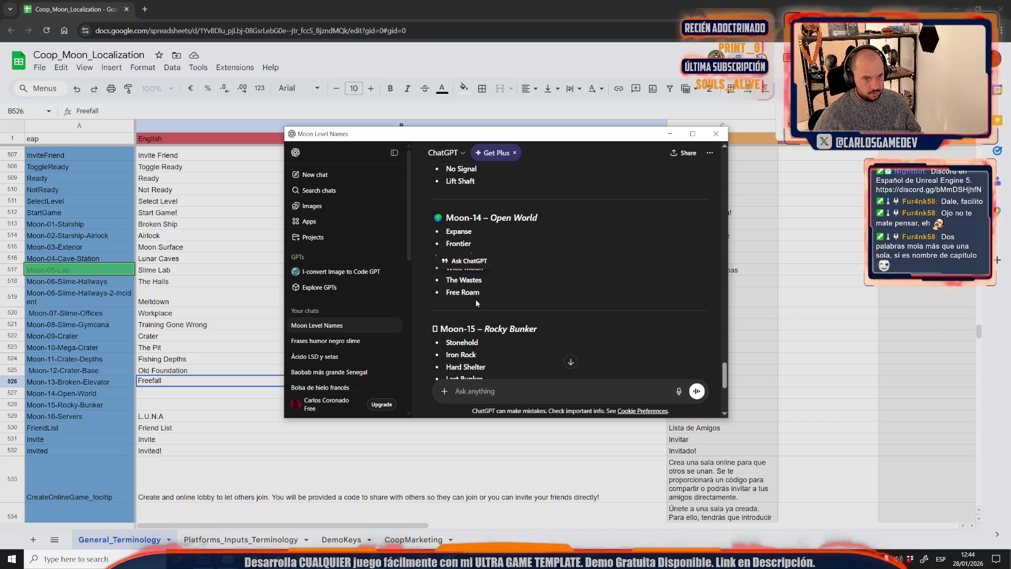
pyautogui.hotkey('alt', 'Tab')
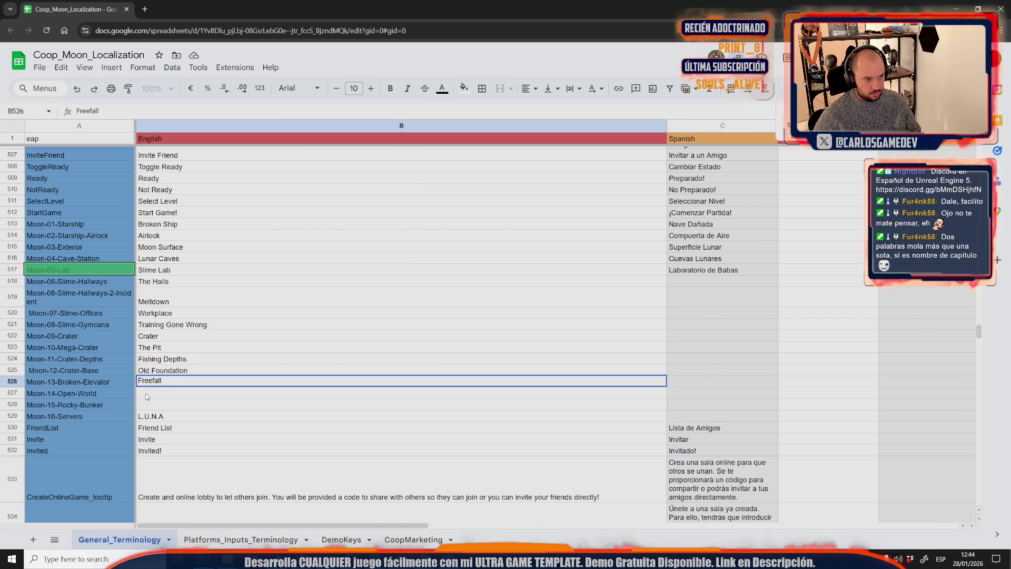
pyautogui.click(147, 396)
pyautogui.hotkey('ctrl', 'v')
pyautogui.hotkey('alt', 'Tab')
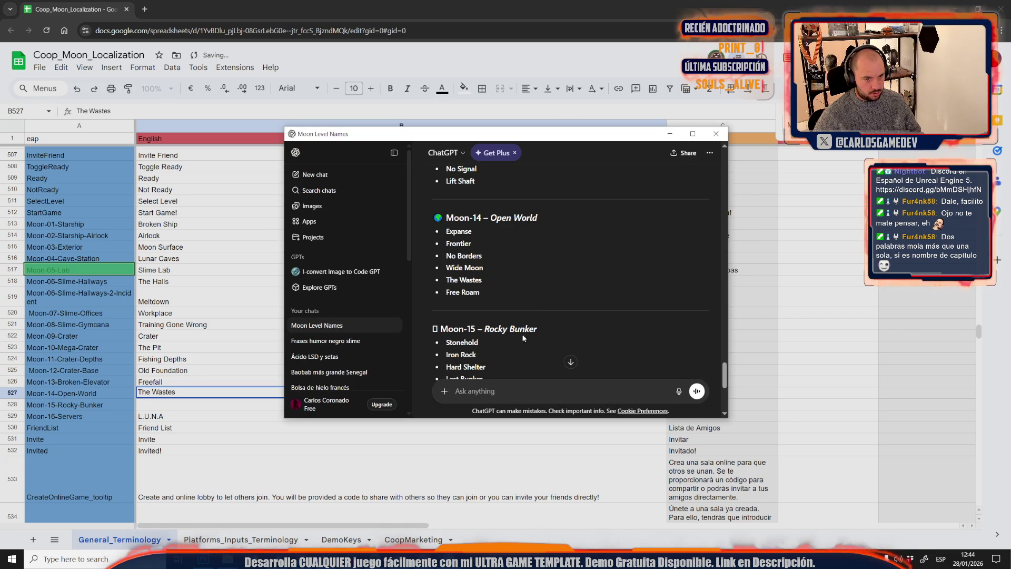
# - Choose Deep Cover over Last Bunker and paste it into B528 for Moon-15
pyautogui.scroll(-2, 551, 302)
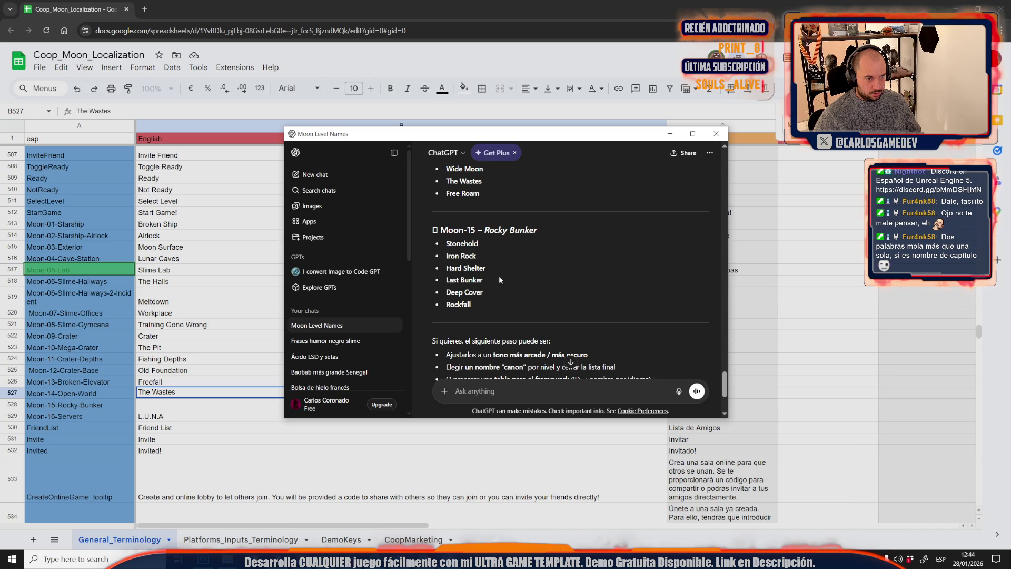
pyautogui.moveTo(485, 279); pyautogui.dragTo(446, 279)
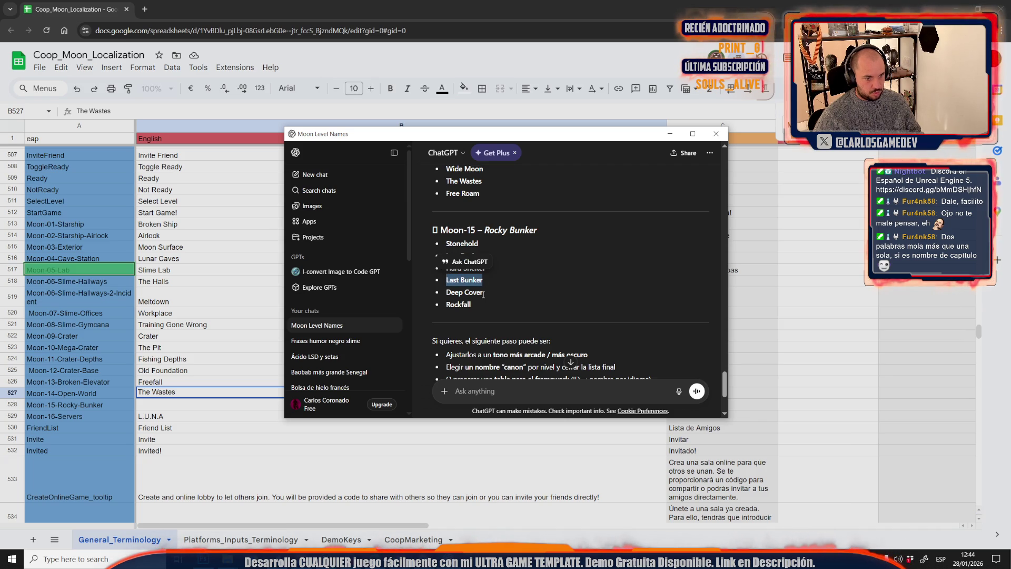
pyautogui.moveTo(484, 293); pyautogui.dragTo(446, 292)
pyautogui.hotkey('ctrl', 'c')
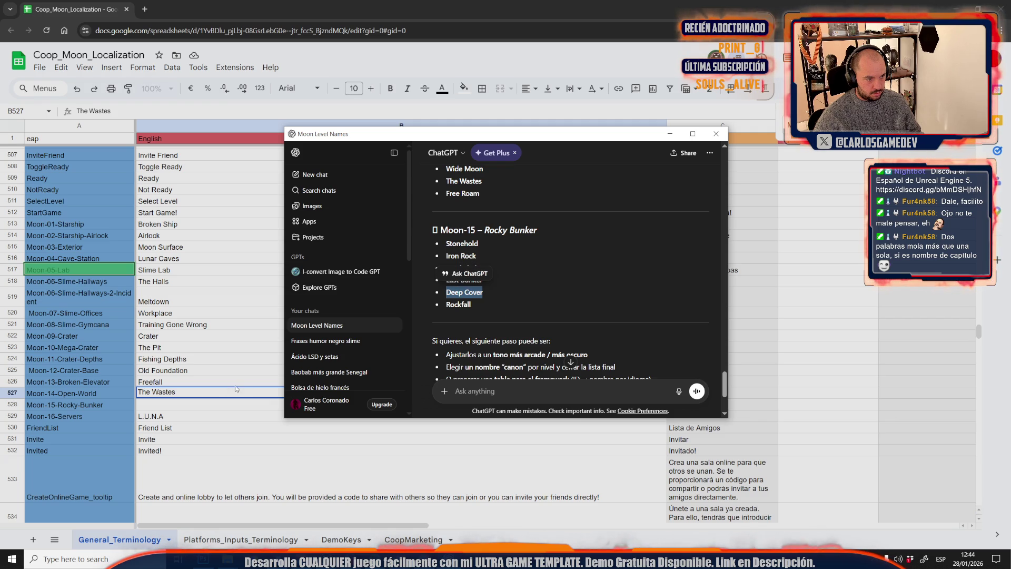
pyautogui.click(156, 406)
pyautogui.hotkey('ctrl', 'v')
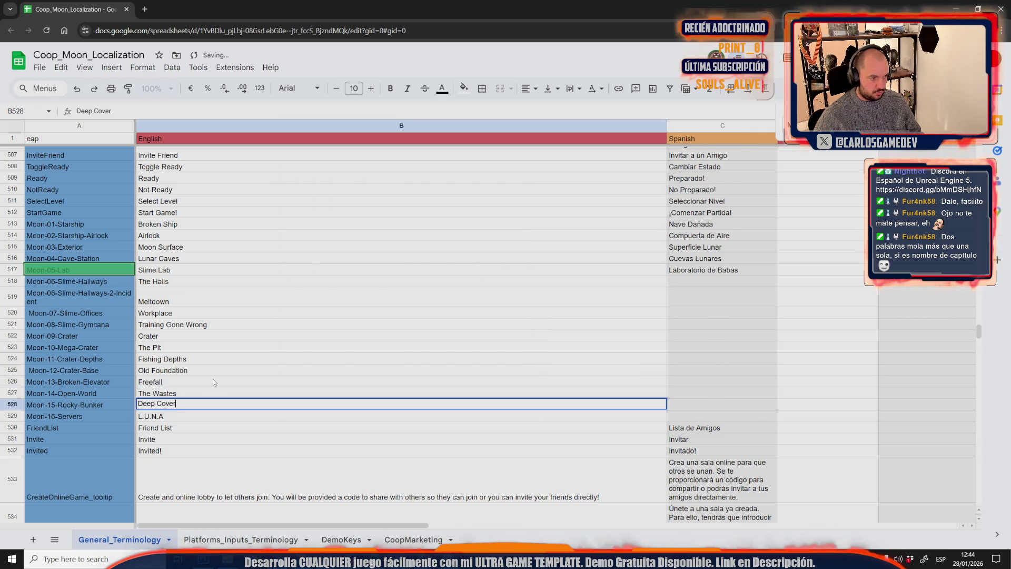
pyautogui.hotkey('alt', 'Tab')
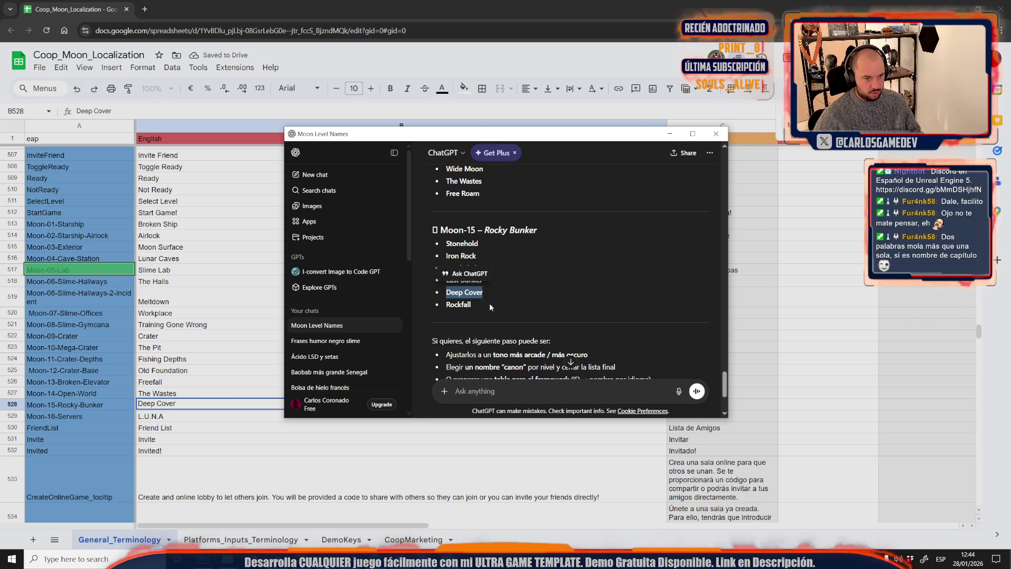
pyautogui.click(521, 238)
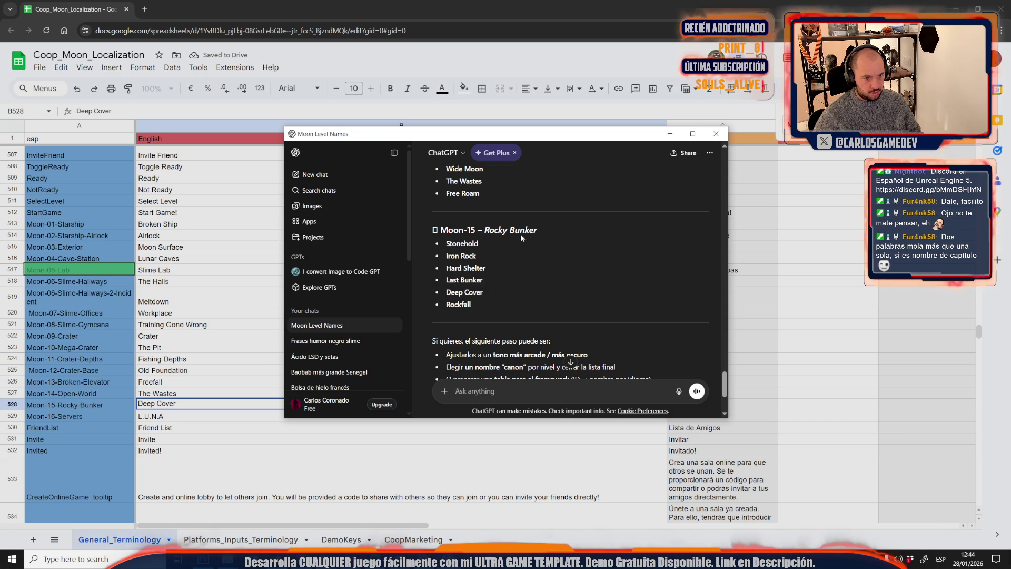
# - Dictate and send feedback describing Moon-15 as a stone bunker leading to the lunar AI servers
pyautogui.click(679, 391)
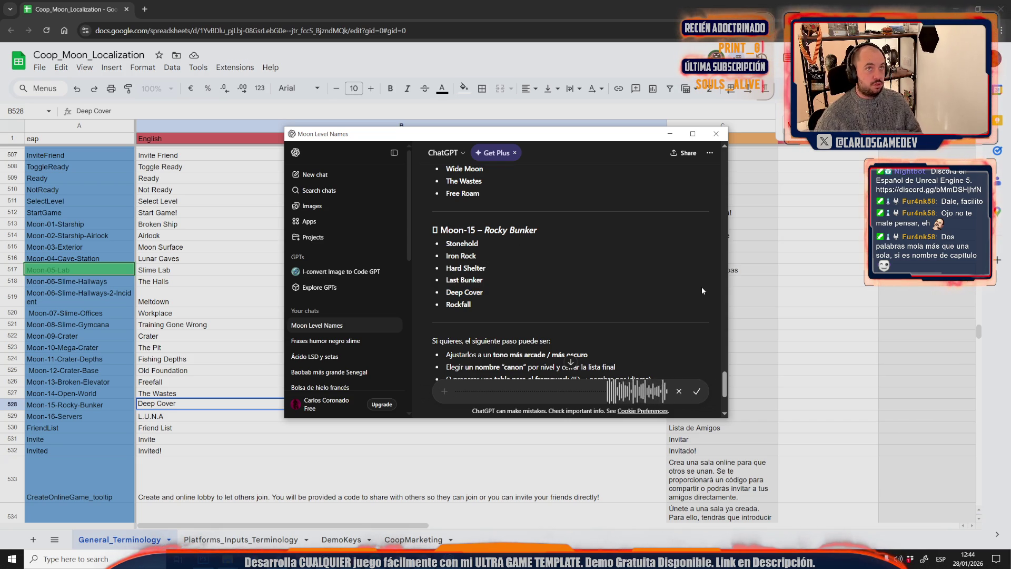
pyautogui.click(693, 392)
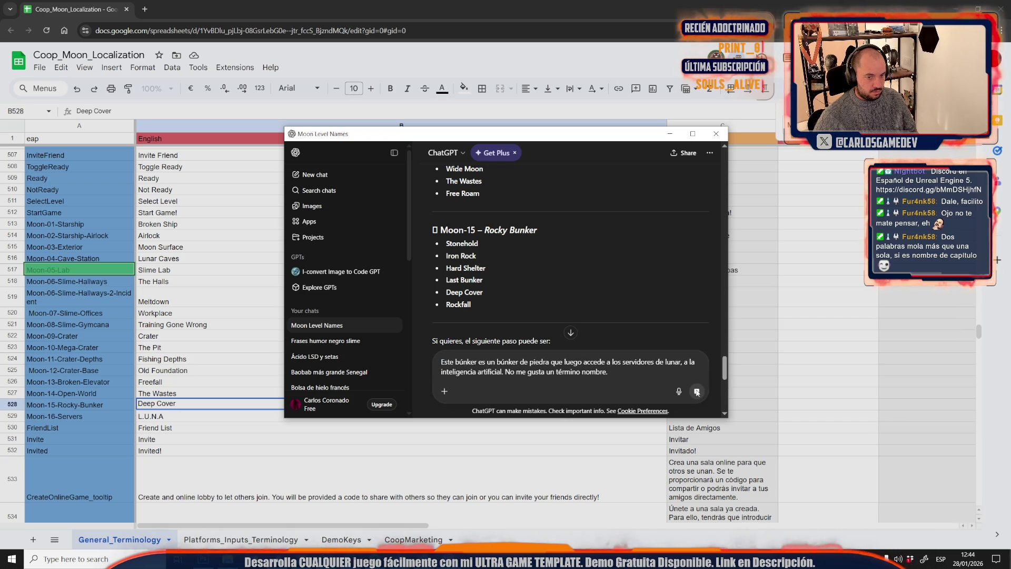
pyautogui.click(697, 392)
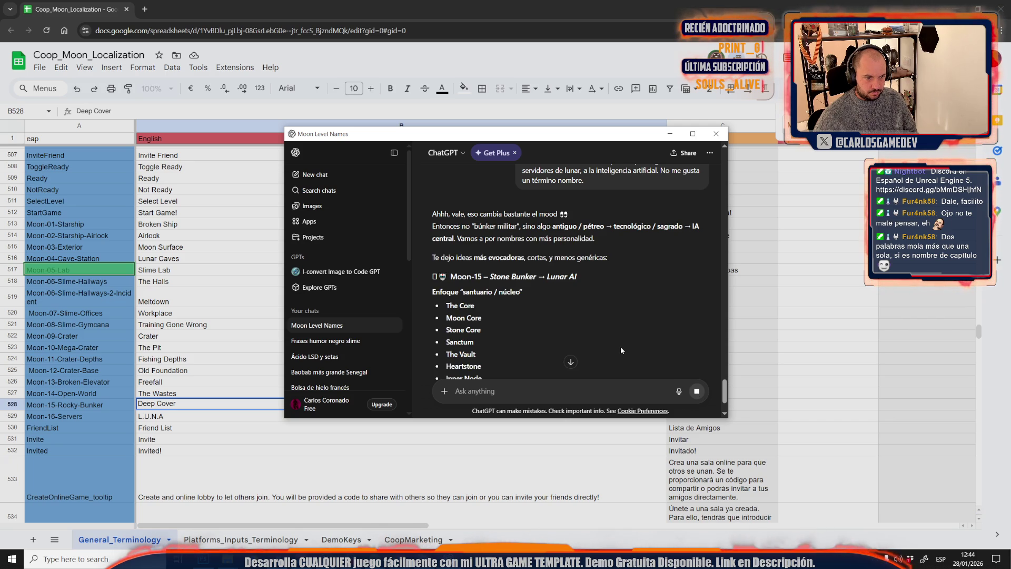
# - Pick Buried Logic from the new Moon-15 suggestions, passing over Below the Stone
pyautogui.scroll(-1, 559, 314)
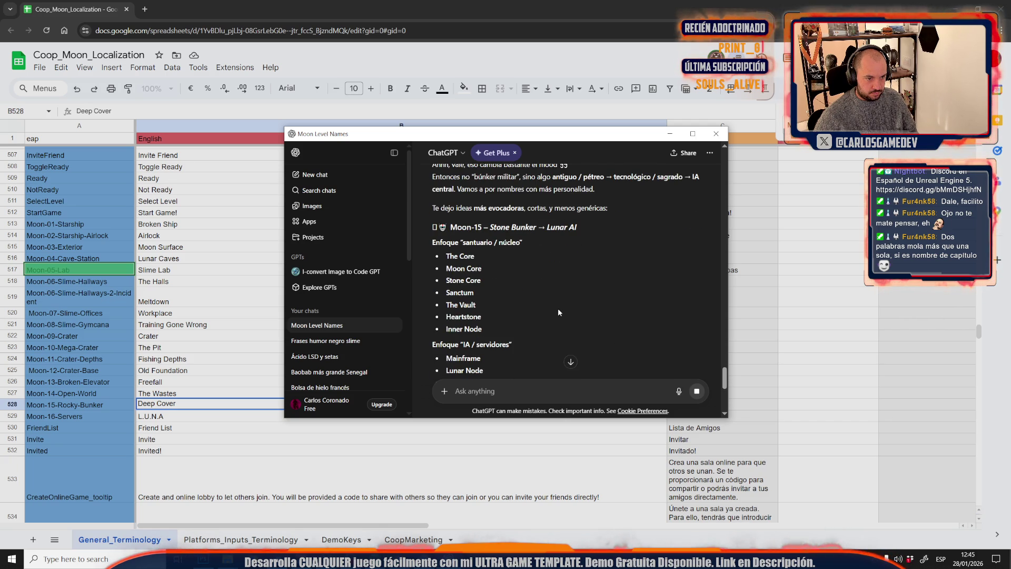
pyautogui.scroll(-2, 558, 308)
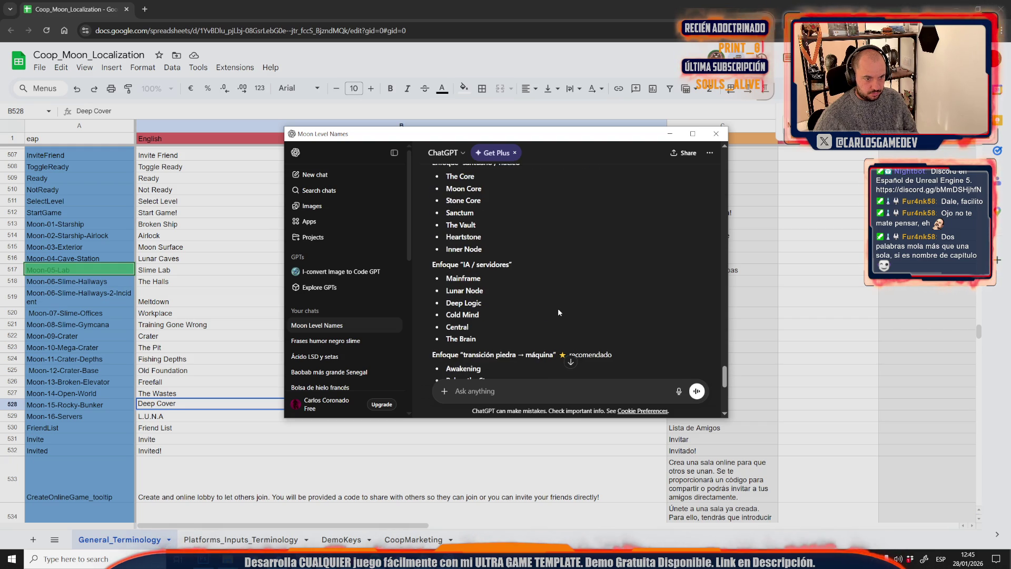
pyautogui.scroll(-1, 558, 308)
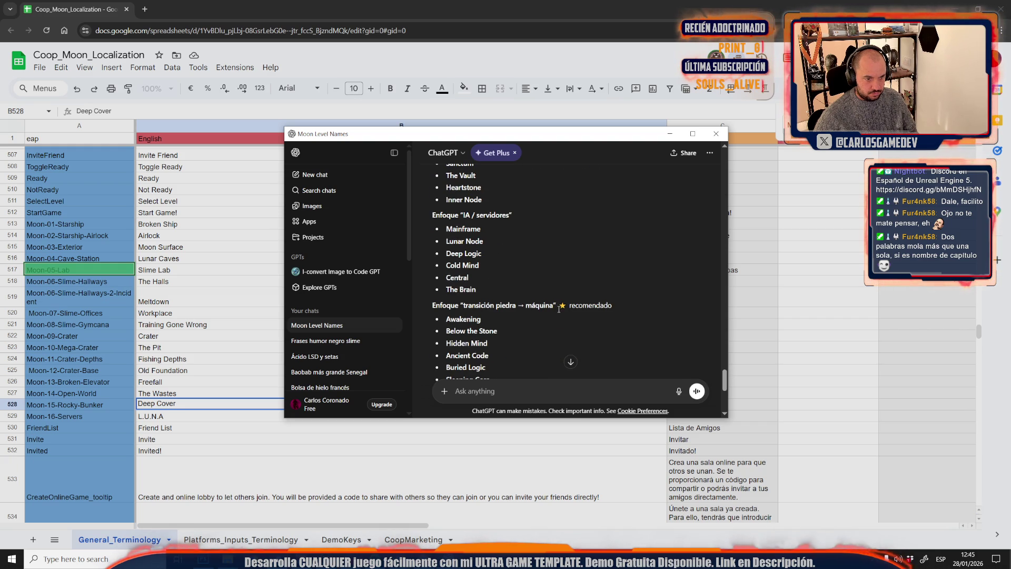
pyautogui.scroll(-1, 559, 309)
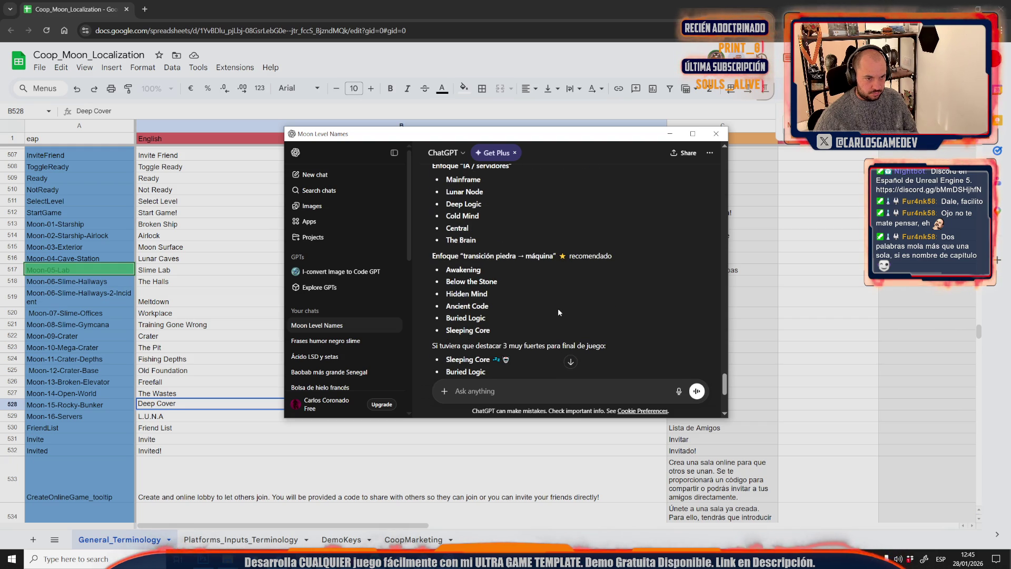
pyautogui.moveTo(505, 285); pyautogui.dragTo(449, 286)
pyautogui.click(494, 337)
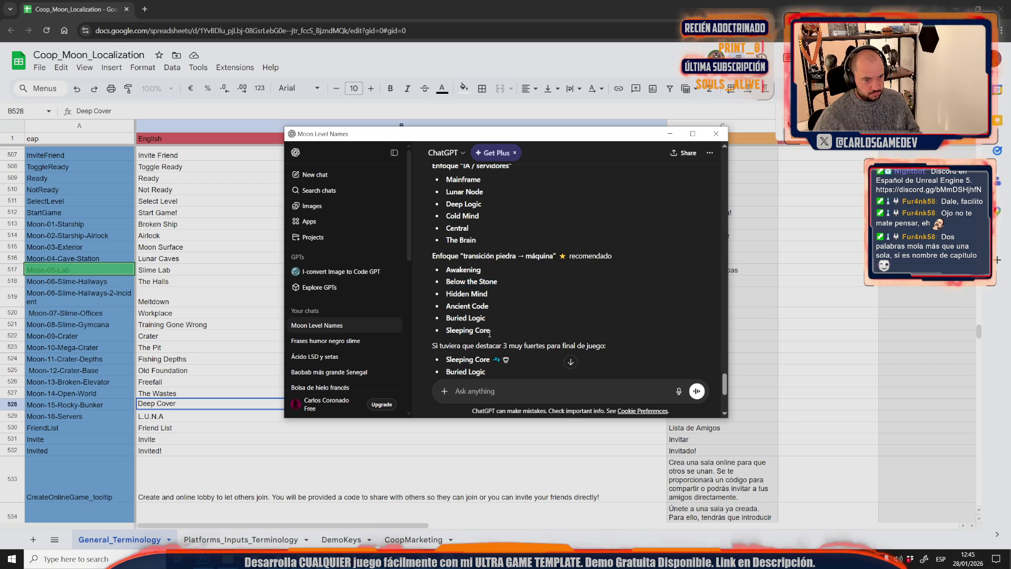
pyautogui.moveTo(488, 320); pyautogui.dragTo(447, 322)
pyautogui.hotkey('ctrl', 'c')
pyautogui.scroll(1, 453, 321)
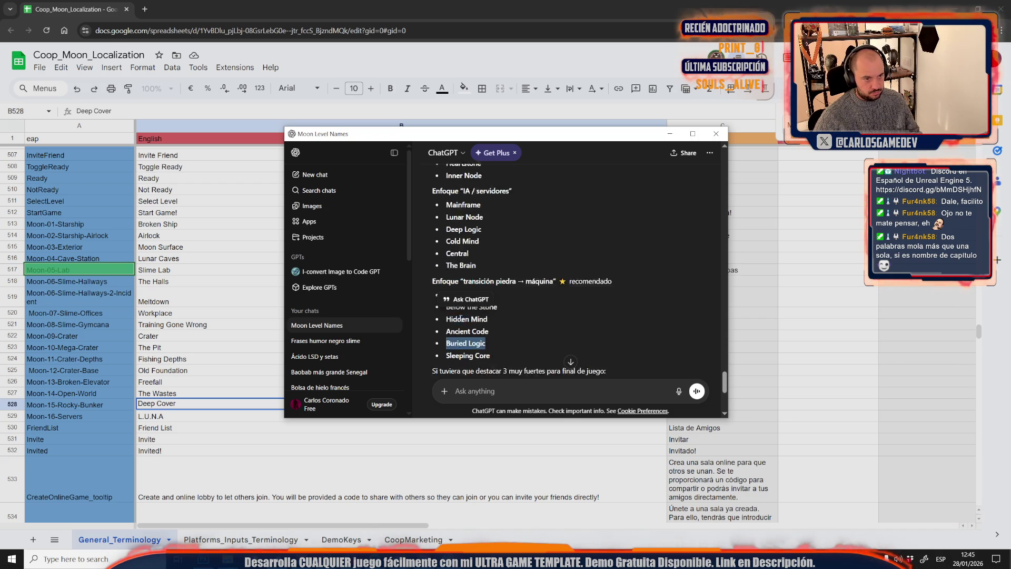
pyautogui.scroll(1, 461, 318)
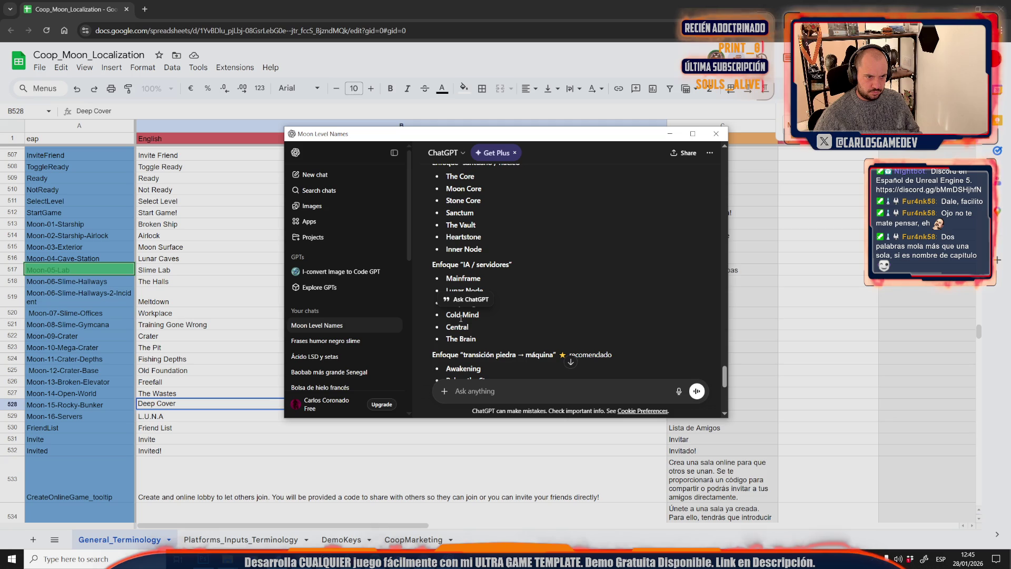
pyautogui.scroll(-1, 461, 318)
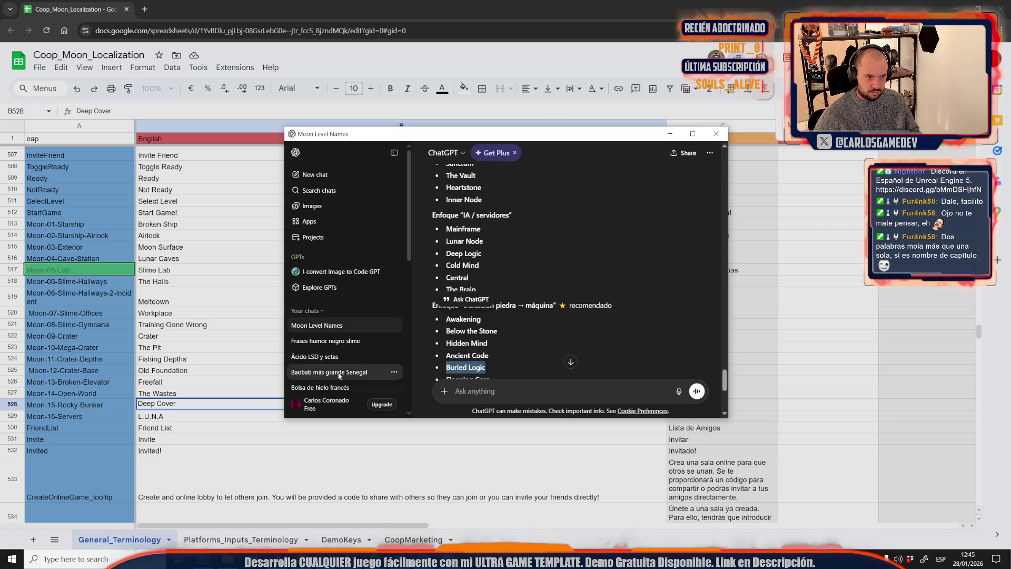
pyautogui.click(154, 295)
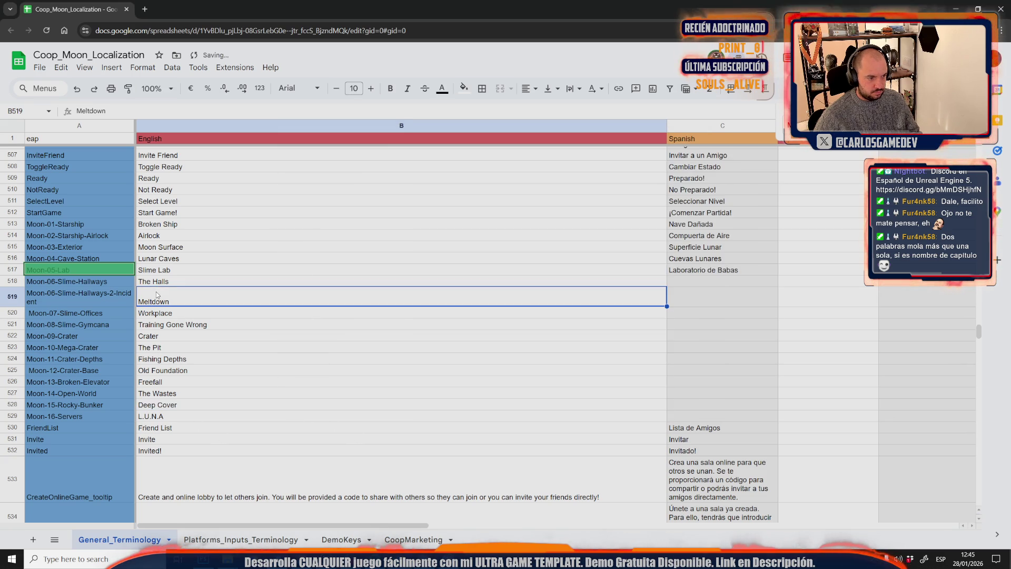
# - Paste Buried Logic into B528 and change it to Buried Base
pyautogui.click(163, 406)
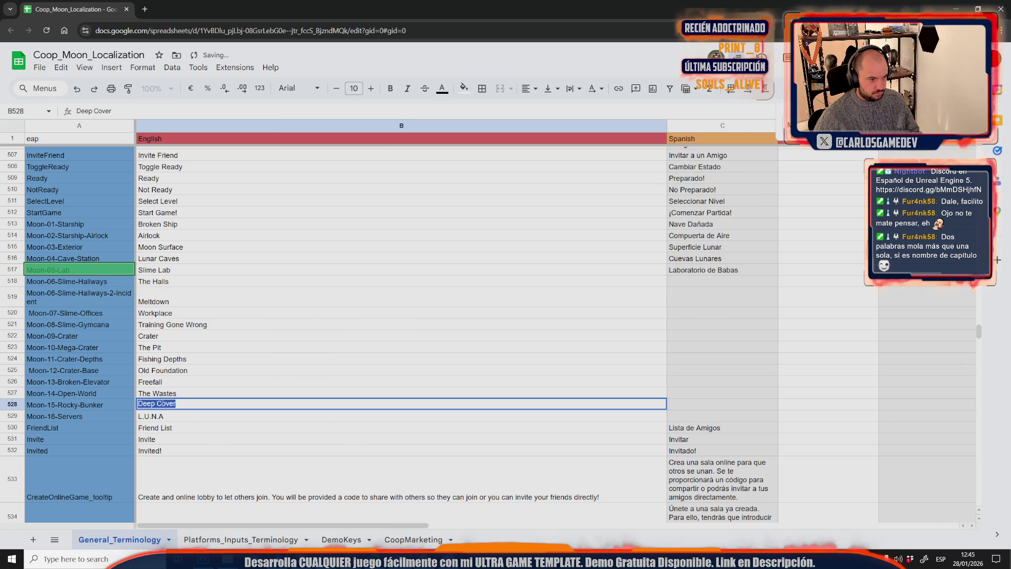
pyautogui.hotkey('ctrl', 'v')
pyautogui.moveTo(163, 405); pyautogui.dragTo(178, 405)
pyautogui.write('Ba')
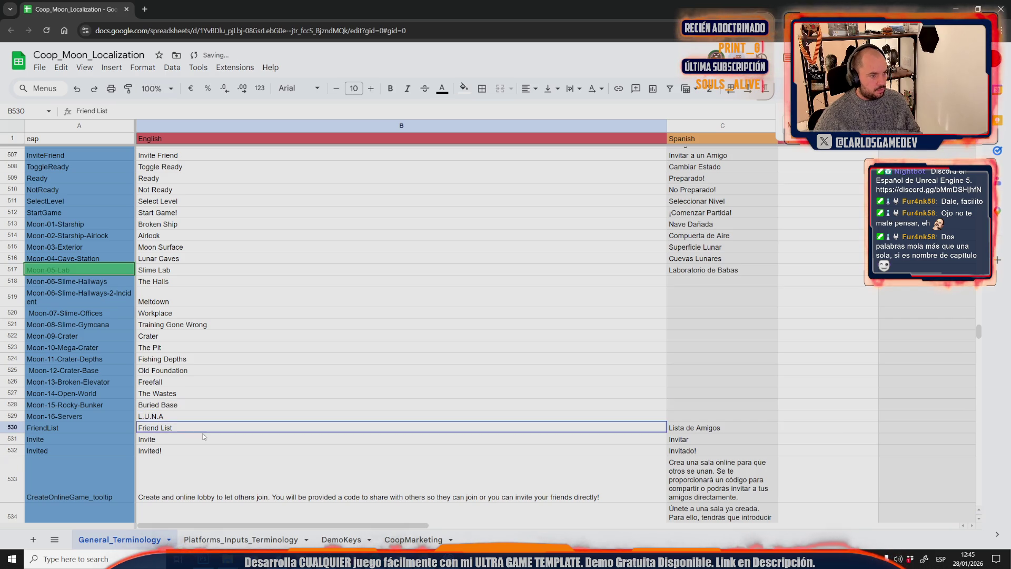
pyautogui.click(203, 428)
# - Copy the English names B513:B528, Broken Ship through Buried Base, for ChatGPT
pyautogui.scroll(2, 177, 328)
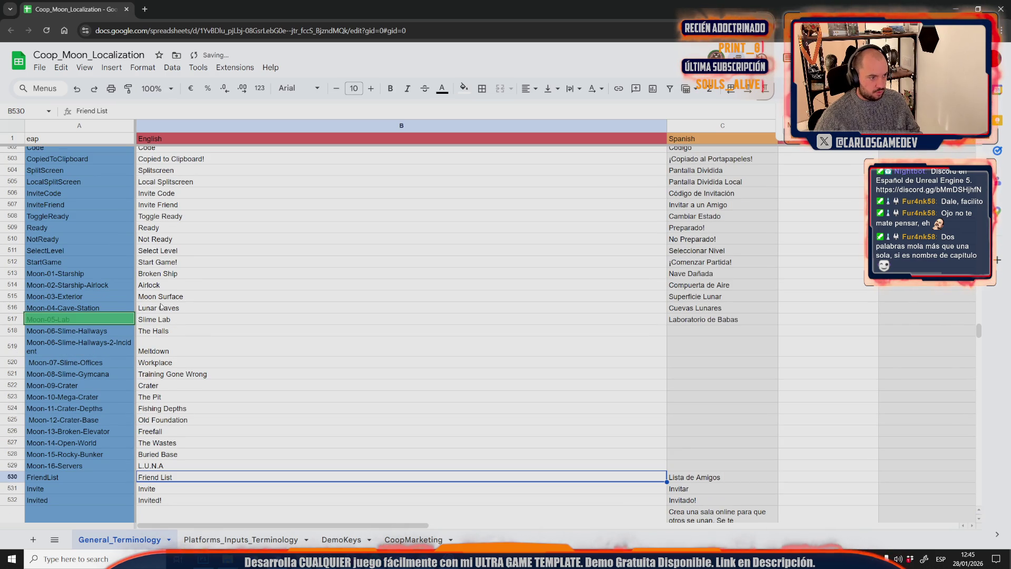
pyautogui.click(176, 276)
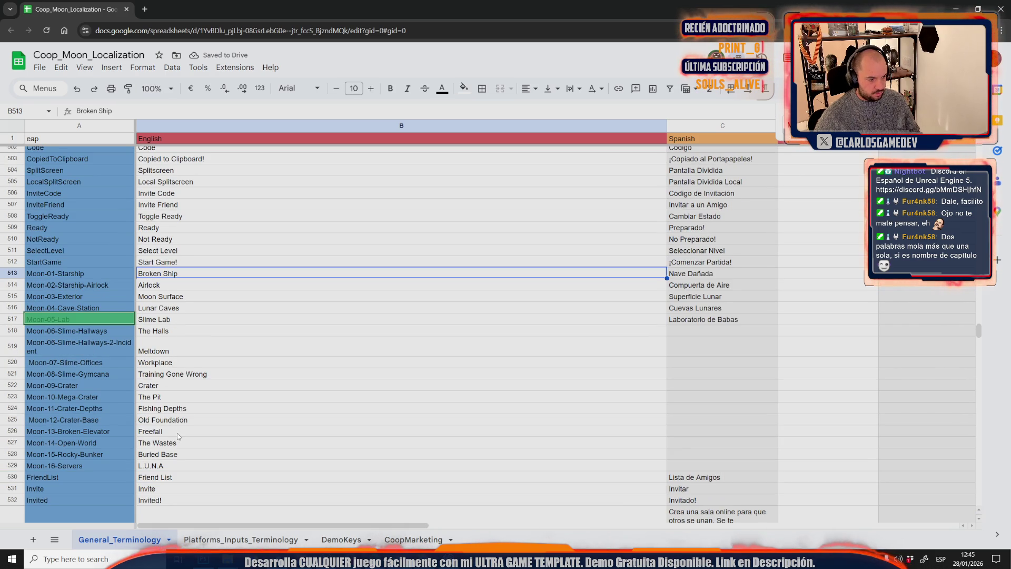
pyautogui.keyDown('shift'); pyautogui.click(179, 457); pyautogui.keyUp('shift')
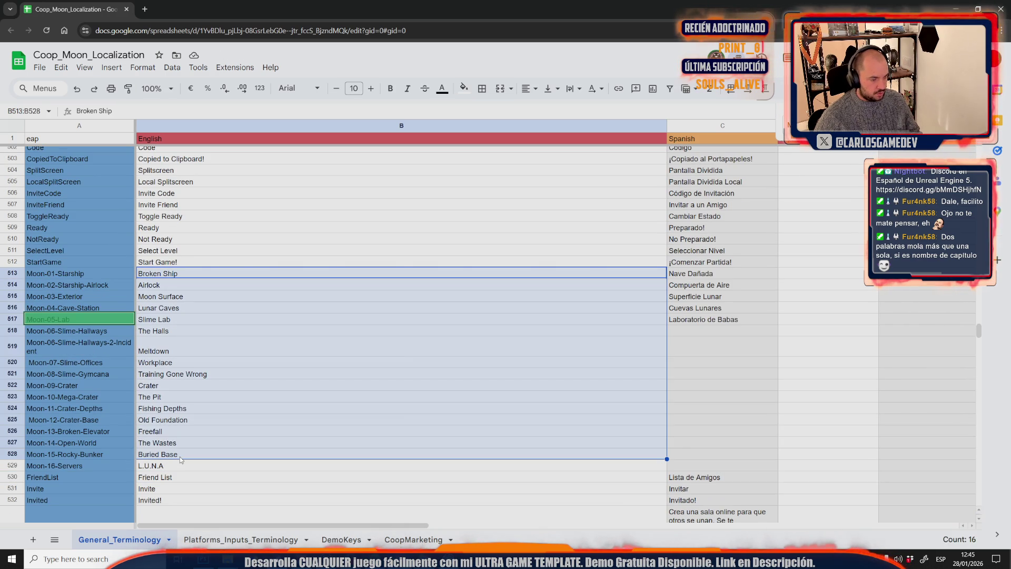
pyautogui.hotkey('ctrl', 'c')
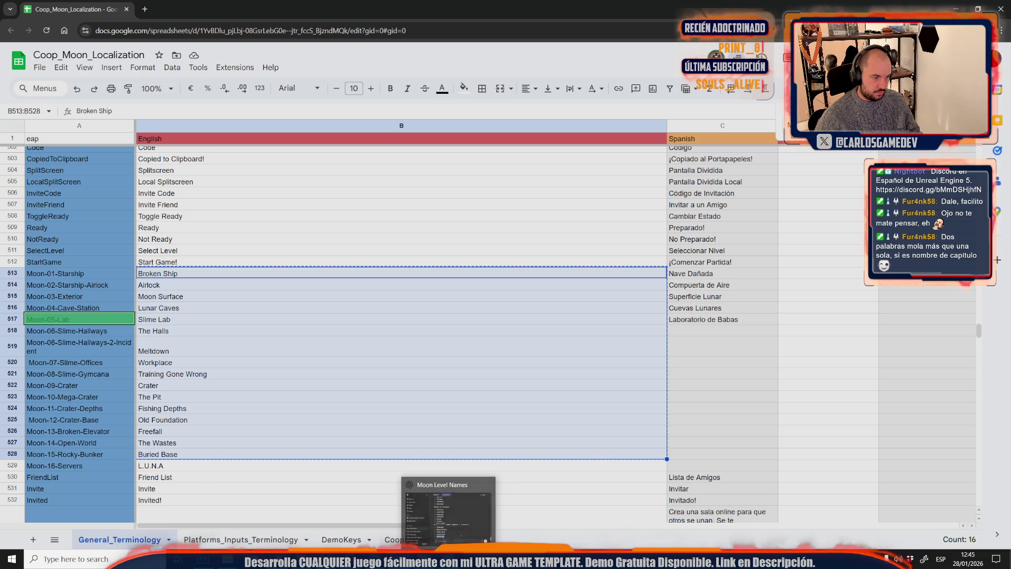
pyautogui.click(448, 559)
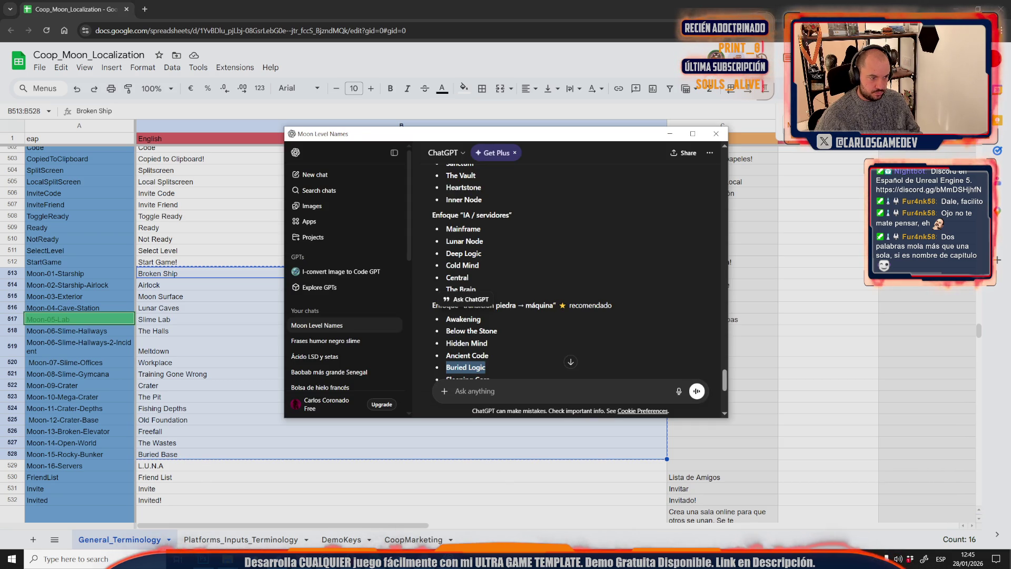
pyautogui.click(680, 393)
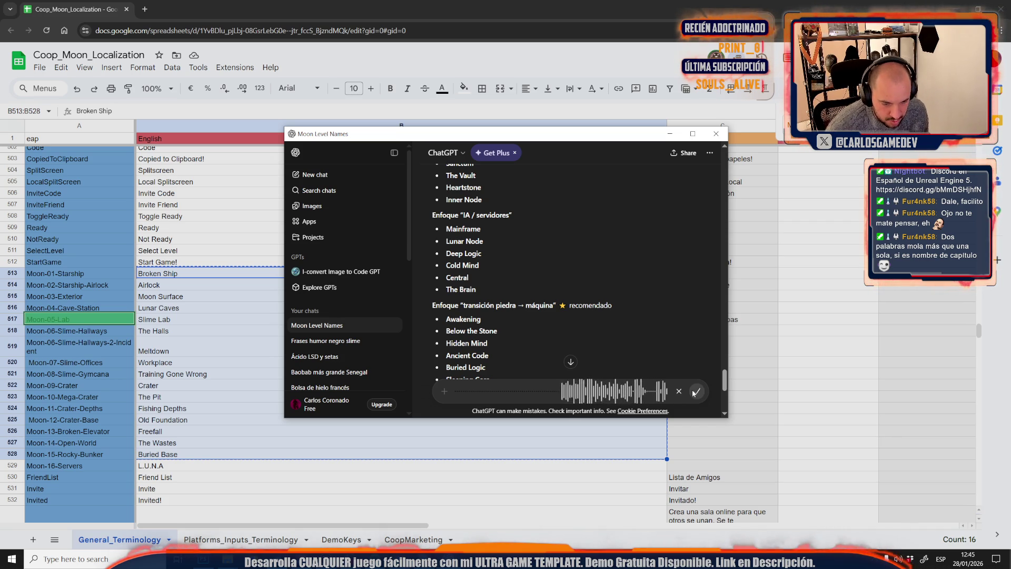
# - Dictate and send a request for two-word alternatives to every moon level name
pyautogui.click(695, 392)
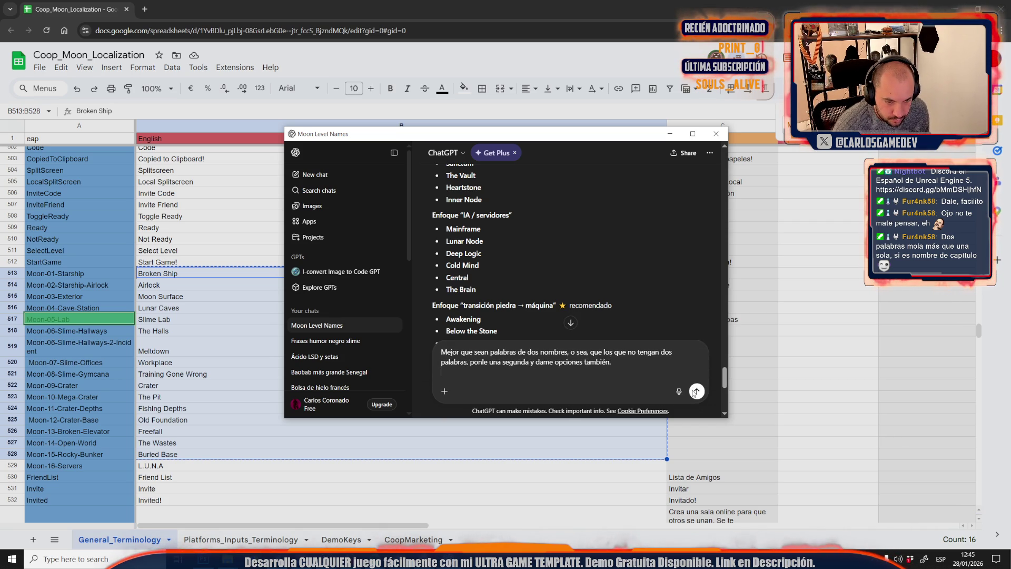
pyautogui.click(696, 391)
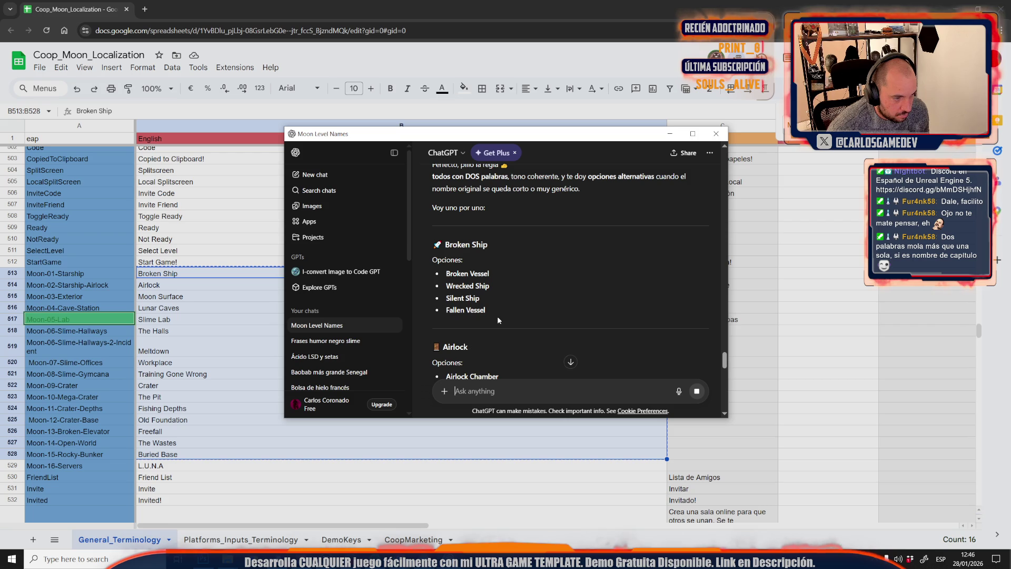
# - Enter Wrecked Ship in B513 and paste Sealed Airlock over Airlock in B514
pyautogui.tripleClick(492, 288)
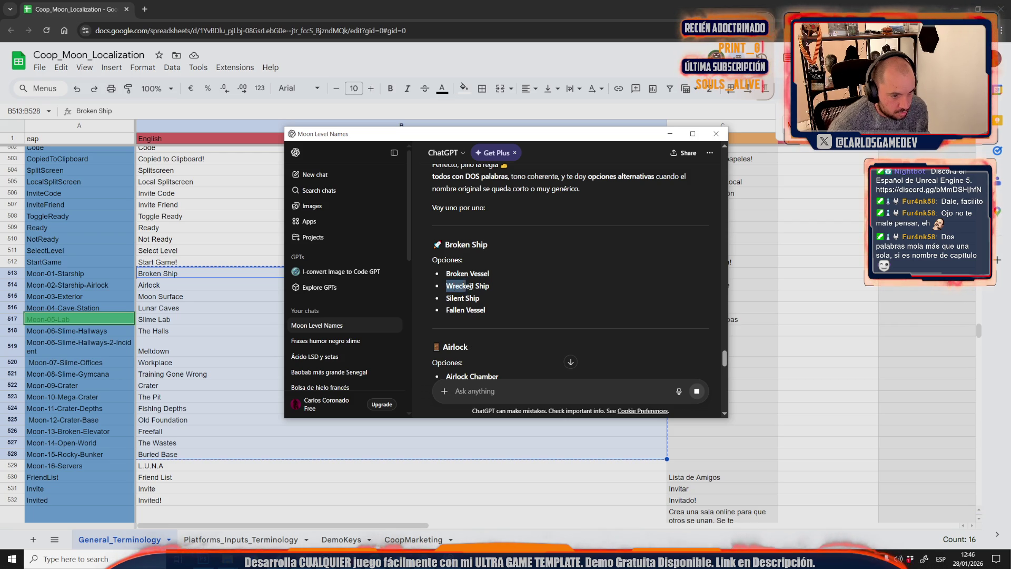
pyautogui.moveTo(490, 285); pyautogui.dragTo(444, 286)
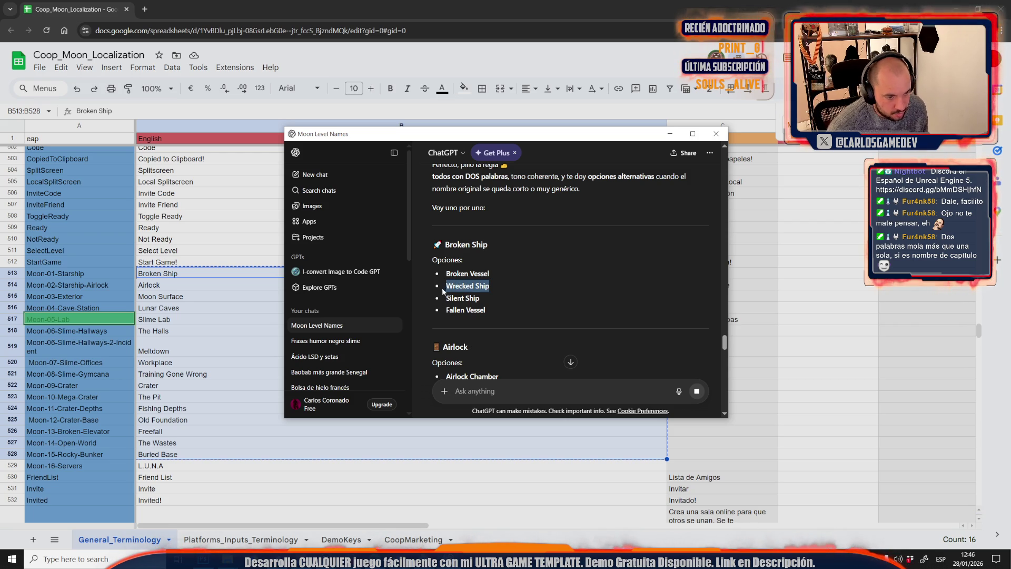
pyautogui.click(168, 273)
pyautogui.click(168, 274)
pyautogui.write('Wrecked Ship')
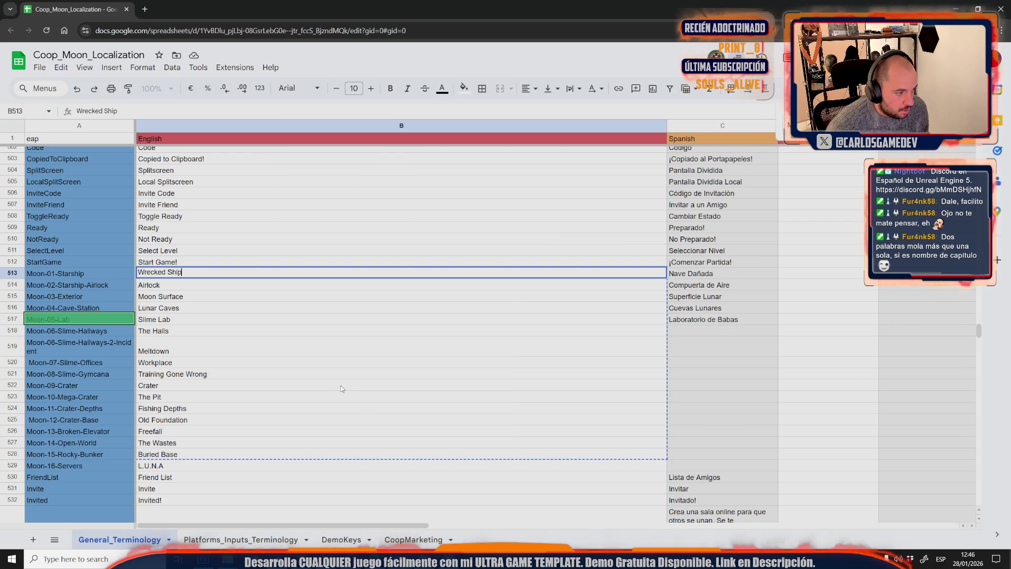
pyautogui.hotkey('alt', 'Tab')
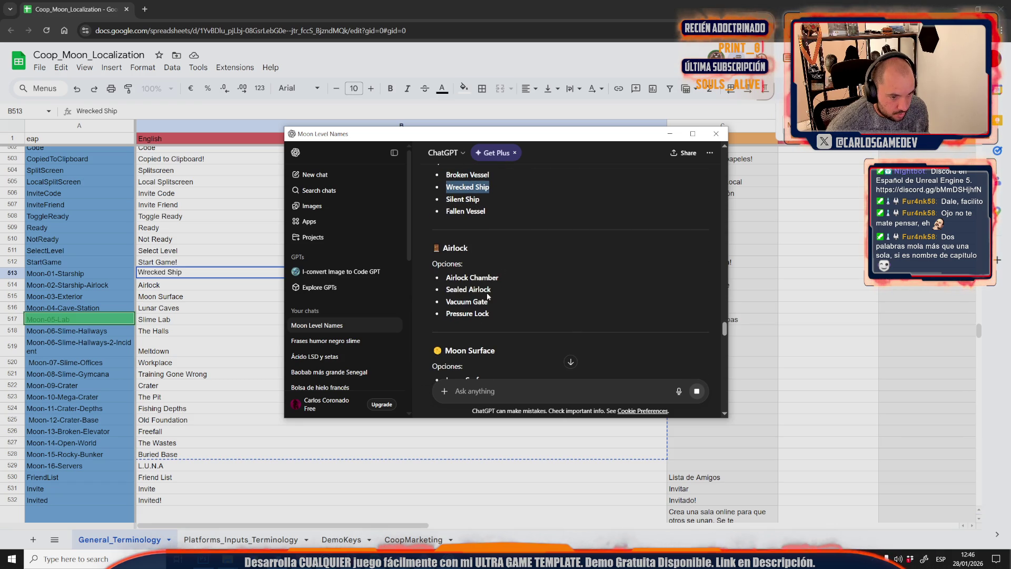
pyautogui.moveTo(495, 290); pyautogui.dragTo(445, 290)
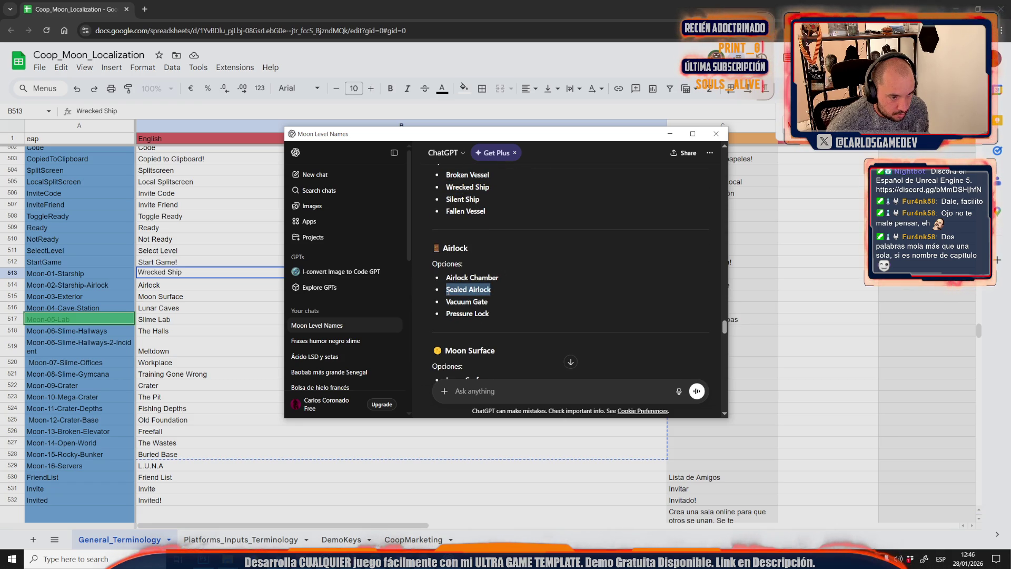
pyautogui.hotkey('alt', 'Tab')
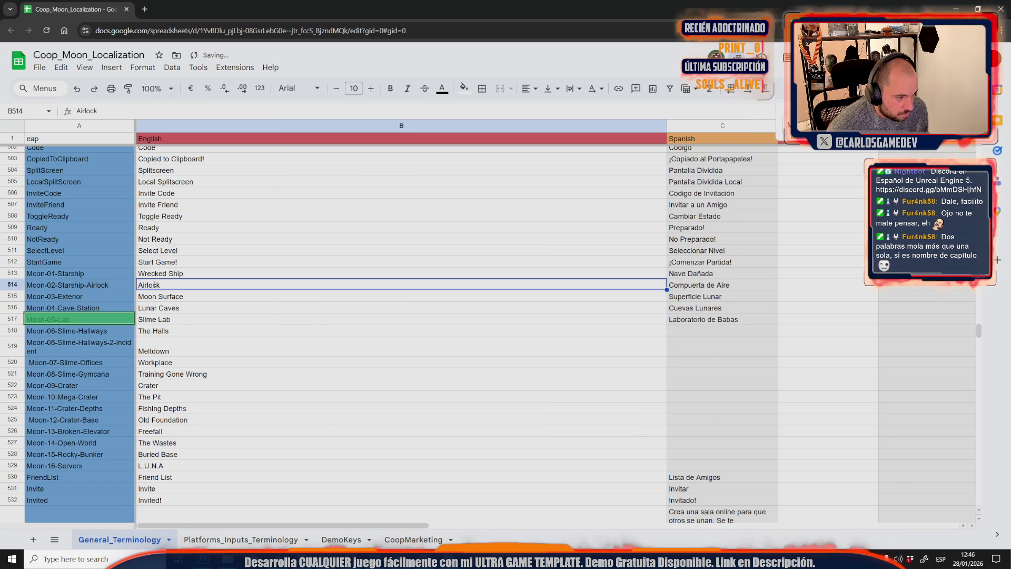
pyautogui.press('Return')
pyautogui.press('Return')
pyautogui.hotkey('ctrl', 'v')
# - Paste Lunar Surface into B515 and Moon Caverns into B516 from ChatGPT's suggestions
pyautogui.hotkey('alt', 'Tab')
pyautogui.scroll(-2, 494, 354)
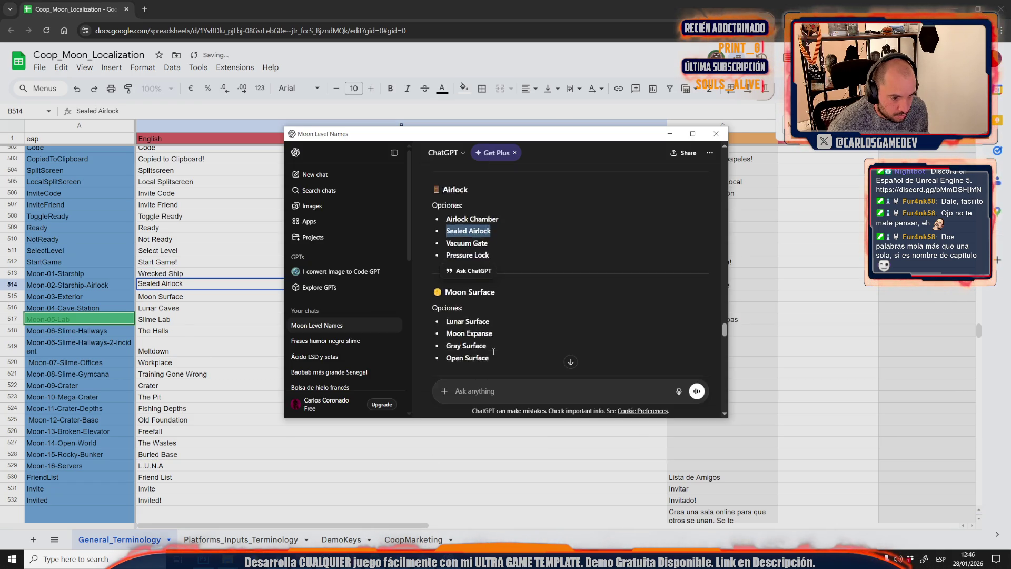
pyautogui.click(501, 333)
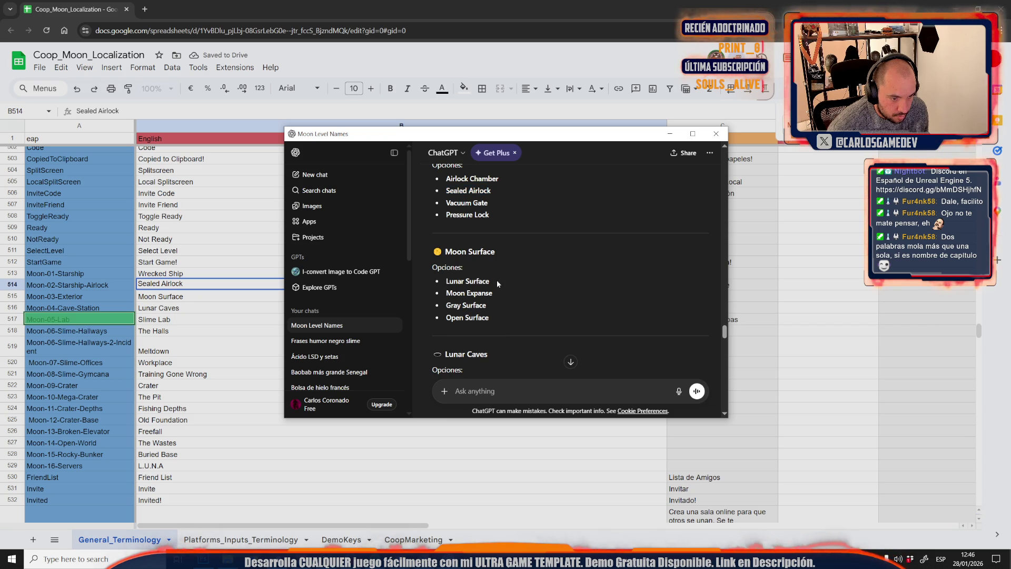
pyautogui.moveTo(493, 281); pyautogui.dragTo(446, 280)
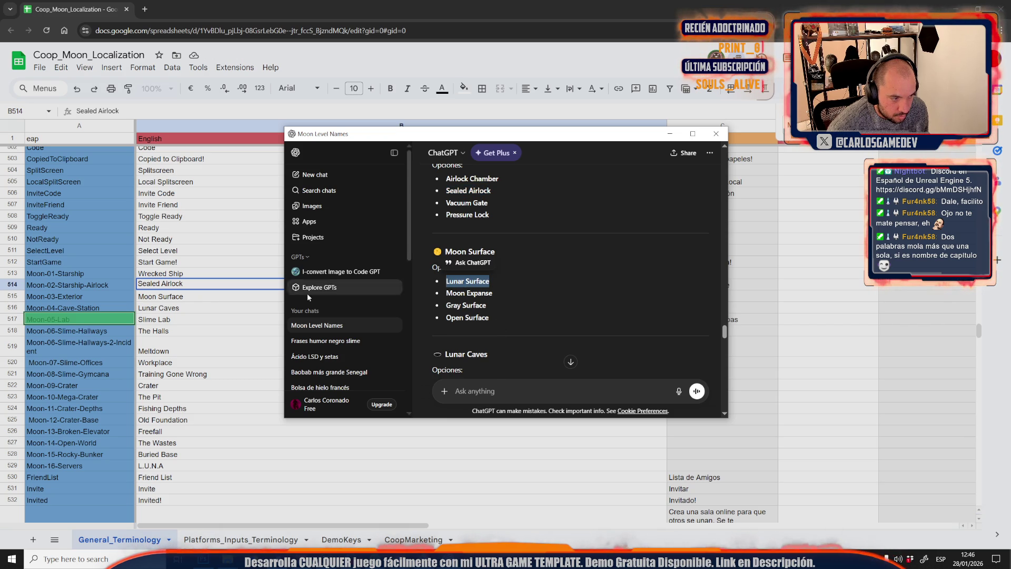
pyautogui.click(176, 299)
pyautogui.hotkey('ctrl', 'v')
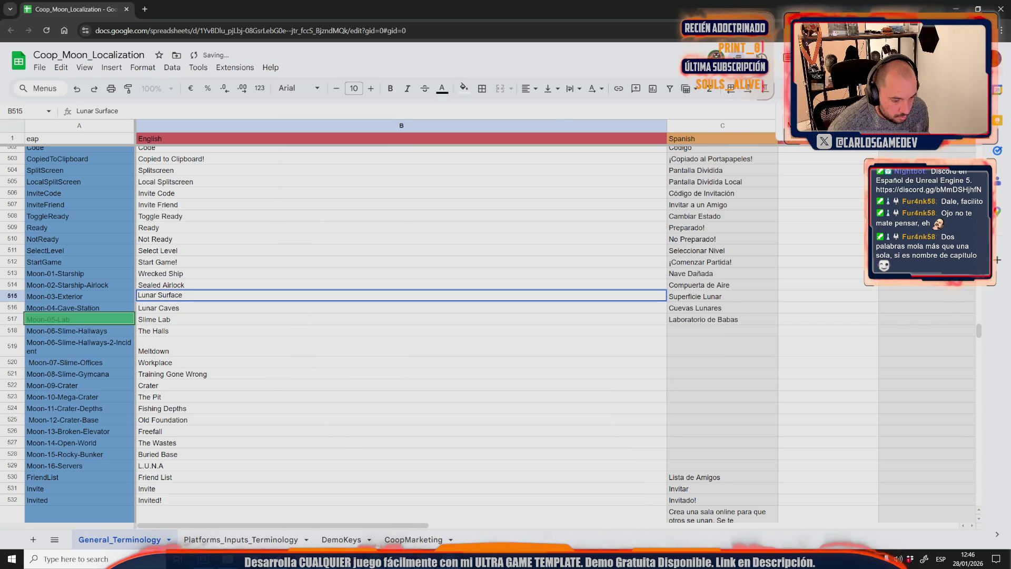
pyautogui.hotkey('alt', 'Tab')
pyautogui.scroll(-3, 520, 335)
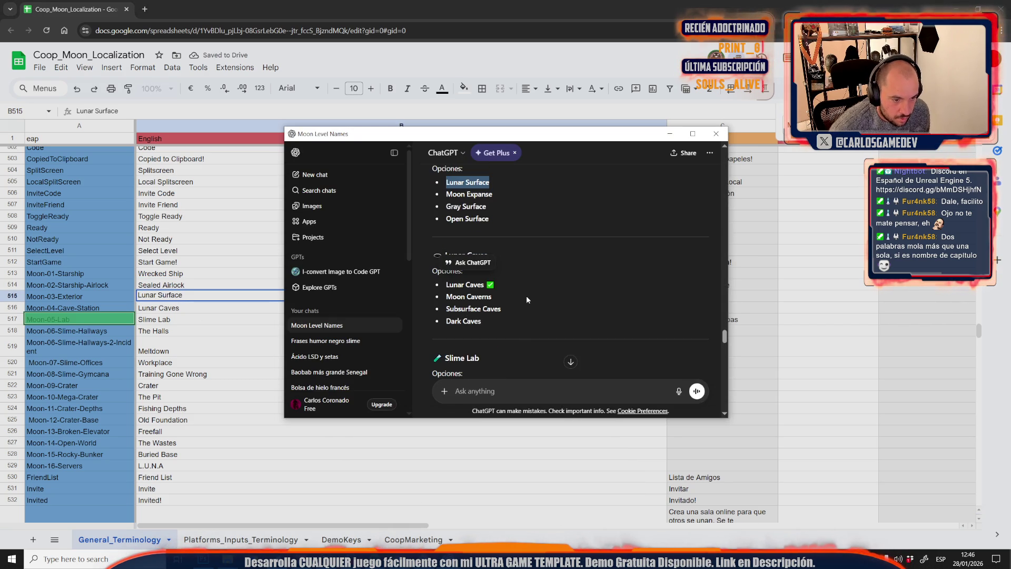
pyautogui.moveTo(491, 296); pyautogui.dragTo(446, 296)
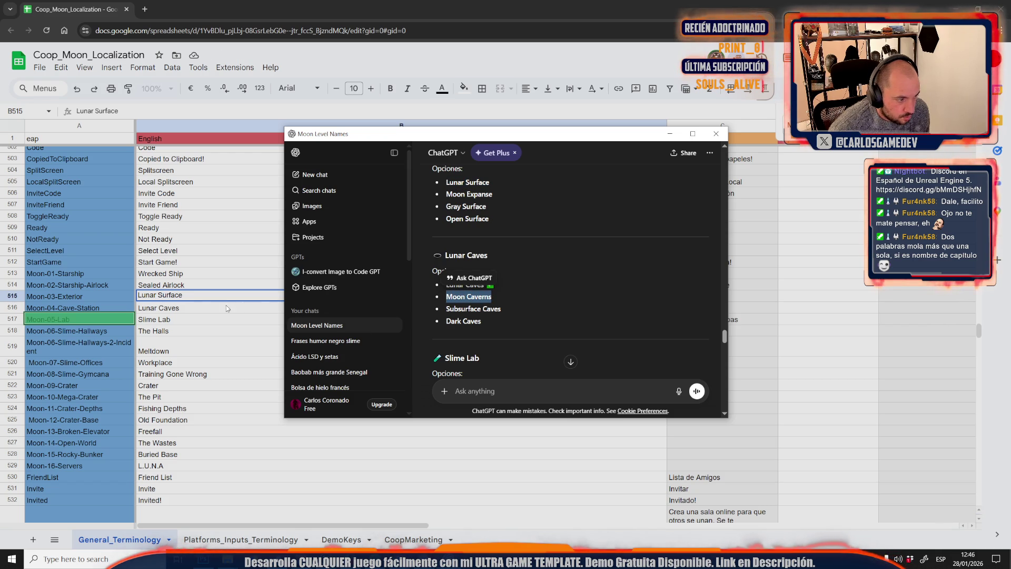
pyautogui.hotkey('alt', 'Tab')
pyautogui.click(177, 311)
pyautogui.hotkey('ctrl', 'v')
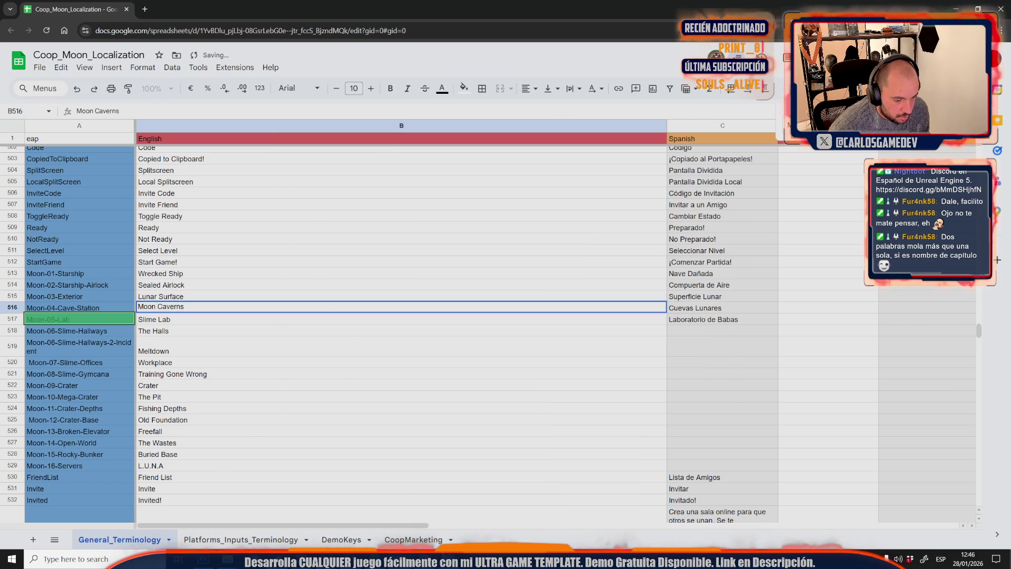
# - Replace Slime Lab in B517 with Contaminated Lab
pyautogui.hotkey('alt', 'Tab')
pyautogui.scroll(-2, 500, 344)
pyautogui.click(529, 293)
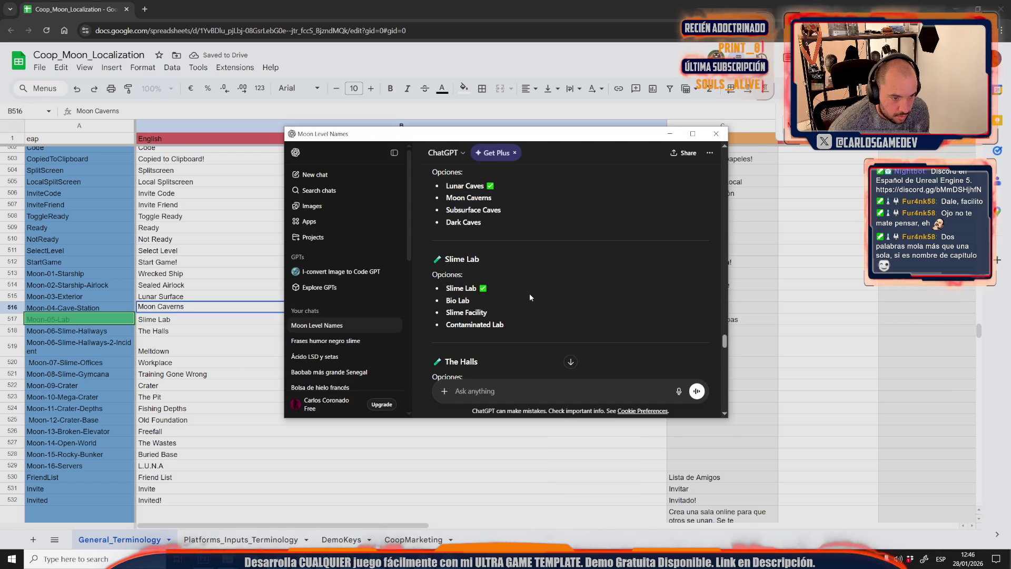
pyautogui.moveTo(517, 327); pyautogui.dragTo(445, 326)
pyautogui.hotkey('ctrl', 'c')
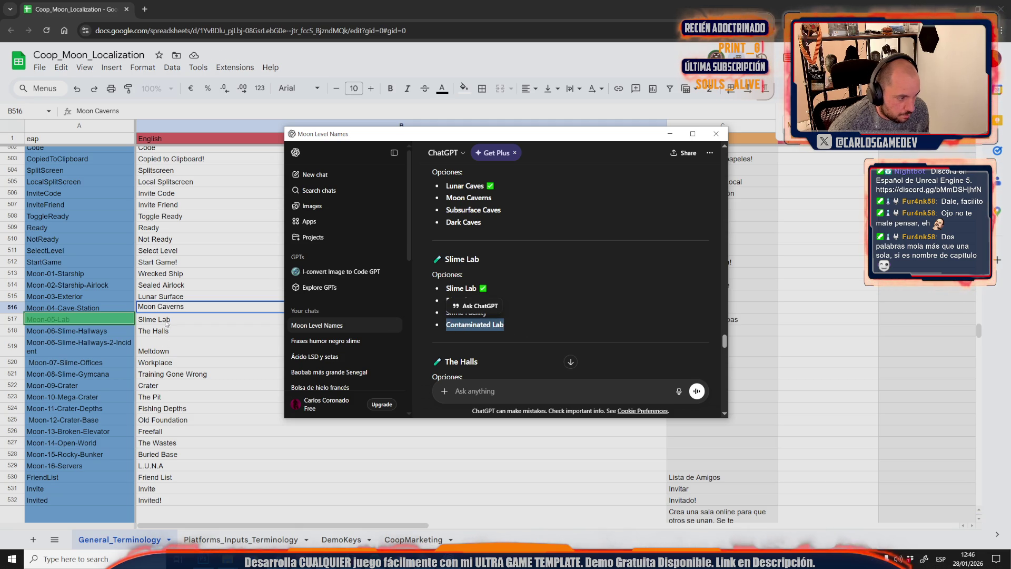
pyautogui.click(165, 323)
pyautogui.hotkey('ctrl', 'v')
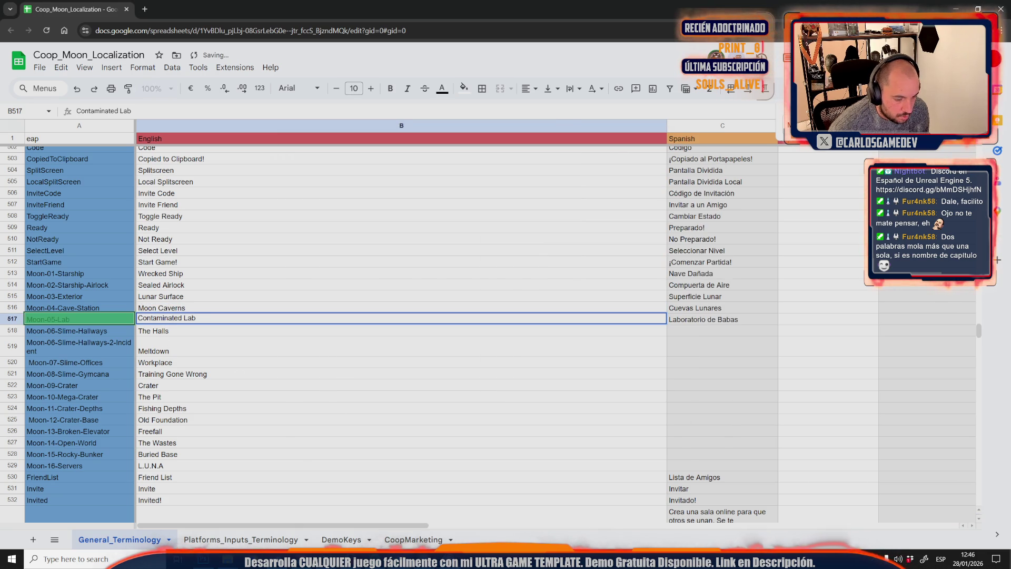
# - Copy Slime Halls from ChatGPT and paste it over The Halls in B518
pyautogui.hotkey('alt', 'Tab')
pyautogui.scroll(-2, 507, 340)
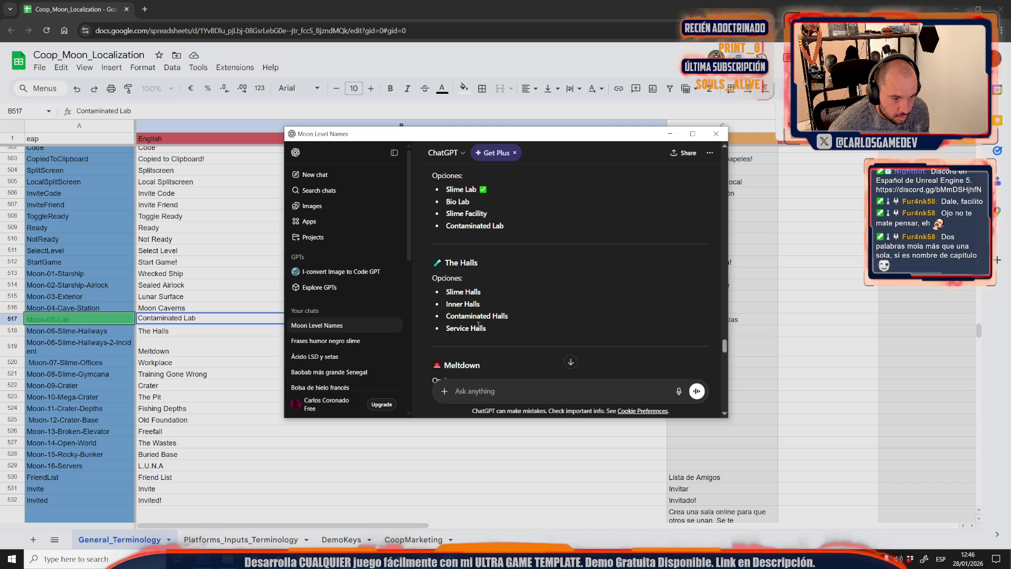
pyautogui.moveTo(487, 295); pyautogui.dragTo(404, 309)
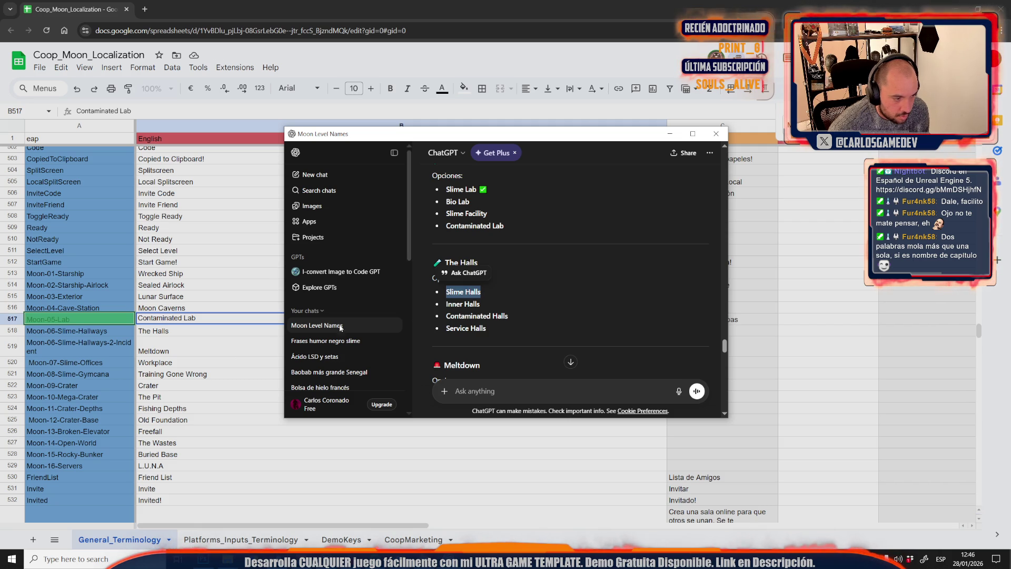
pyautogui.hotkey('ctrl', 'c')
pyautogui.hotkey('alt', 'Tab')
pyautogui.press('Return')
pyautogui.hotkey('ctrl', 'v')
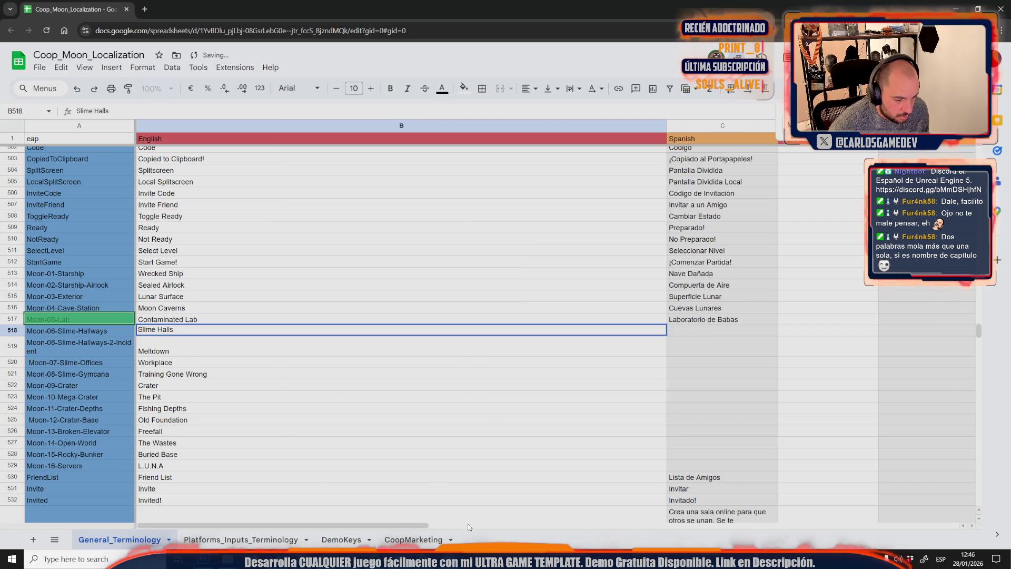
# - Choose System Meltdown over Critical Meltdown and paste it into B519
pyautogui.hotkey('alt', 'Tab')
pyautogui.scroll(-3, 529, 357)
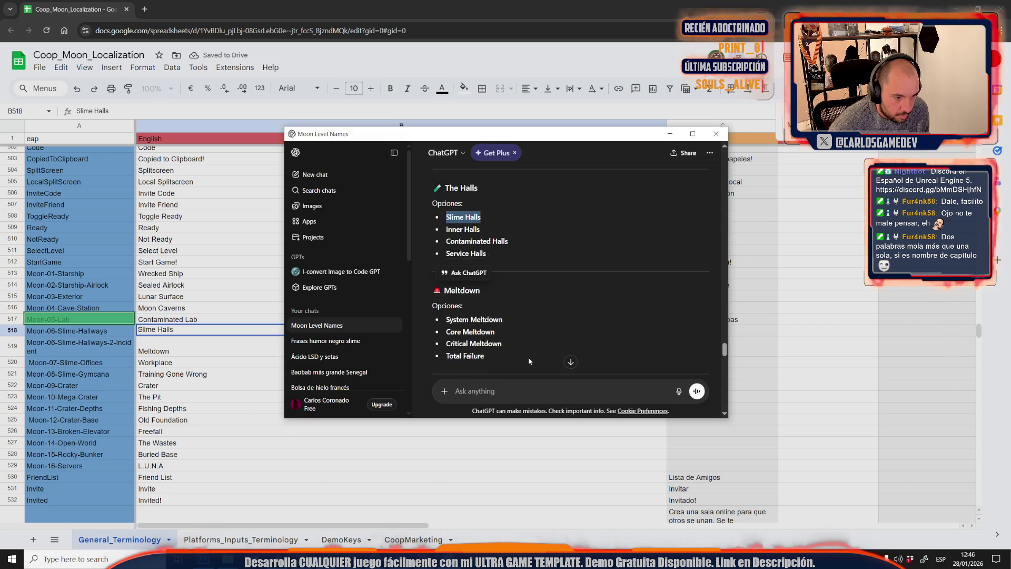
pyautogui.click(469, 308)
pyautogui.moveTo(512, 319); pyautogui.dragTo(446, 320)
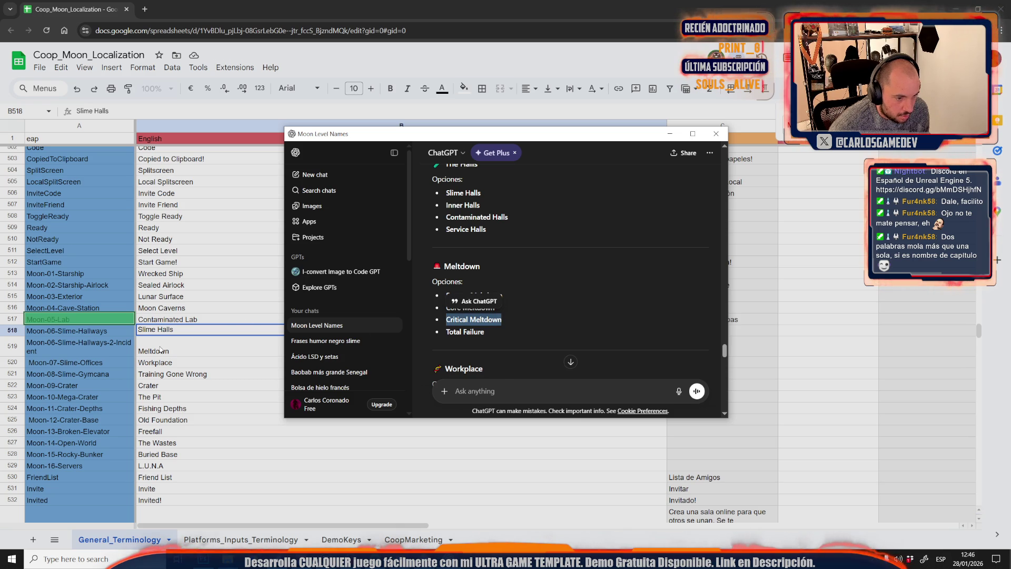
pyautogui.click(537, 304)
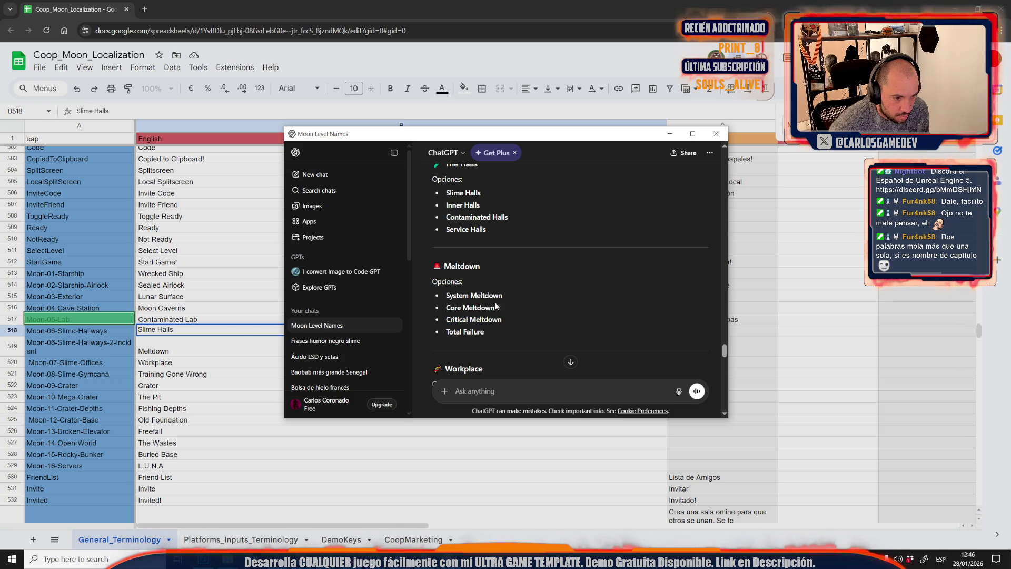
pyautogui.moveTo(474, 296); pyautogui.dragTo(445, 296)
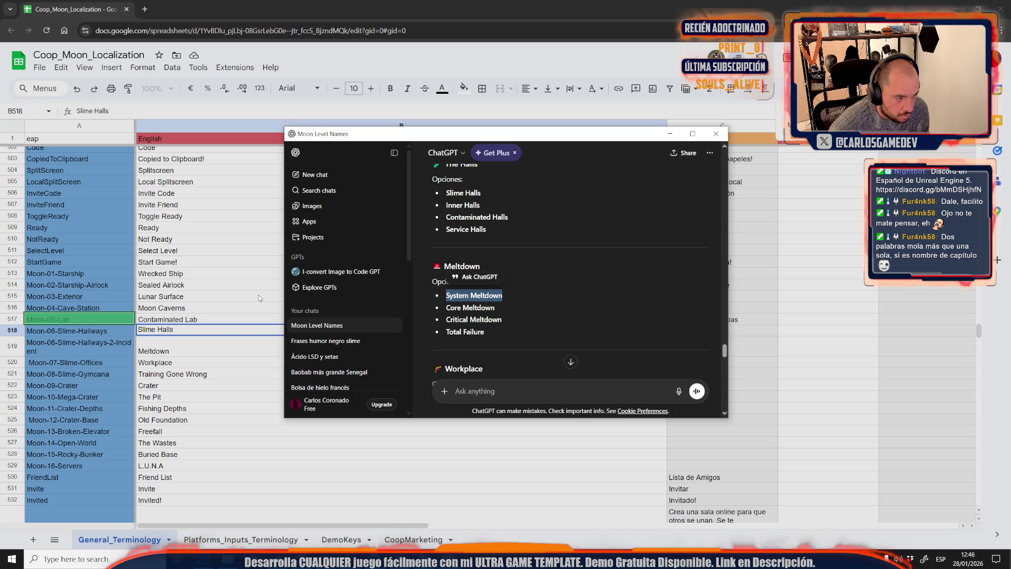
pyautogui.doubleClick(157, 353)
pyautogui.hotkey('ctrl', 'a')
pyautogui.hotkey('ctrl', 'v')
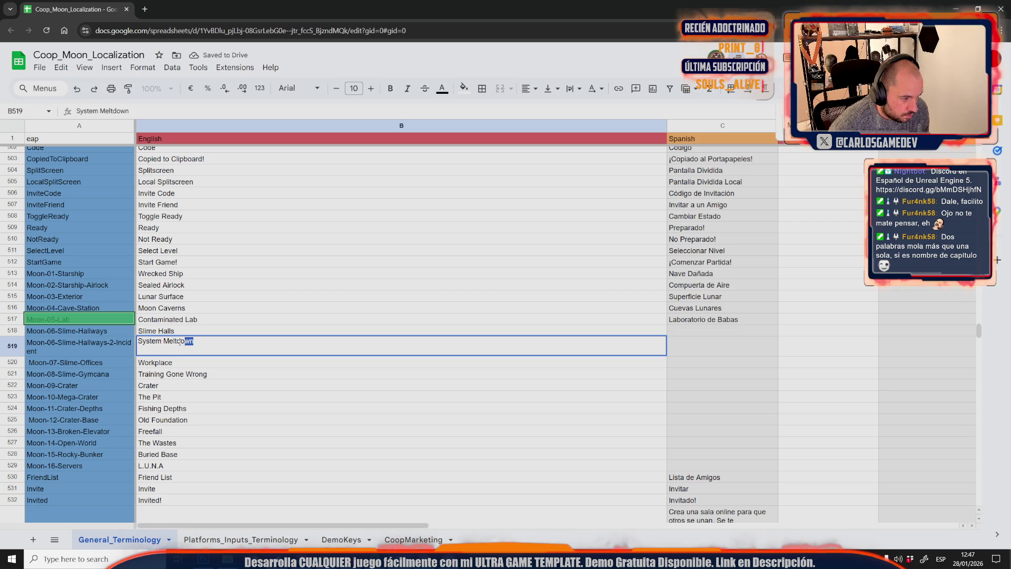
# - Select the word System in B519 and return to ChatGPT to rethink the name
pyautogui.hotkey('ctrl', 'a')
pyautogui.press('End')
pyautogui.moveTo(154, 344); pyautogui.dragTo(139, 349)
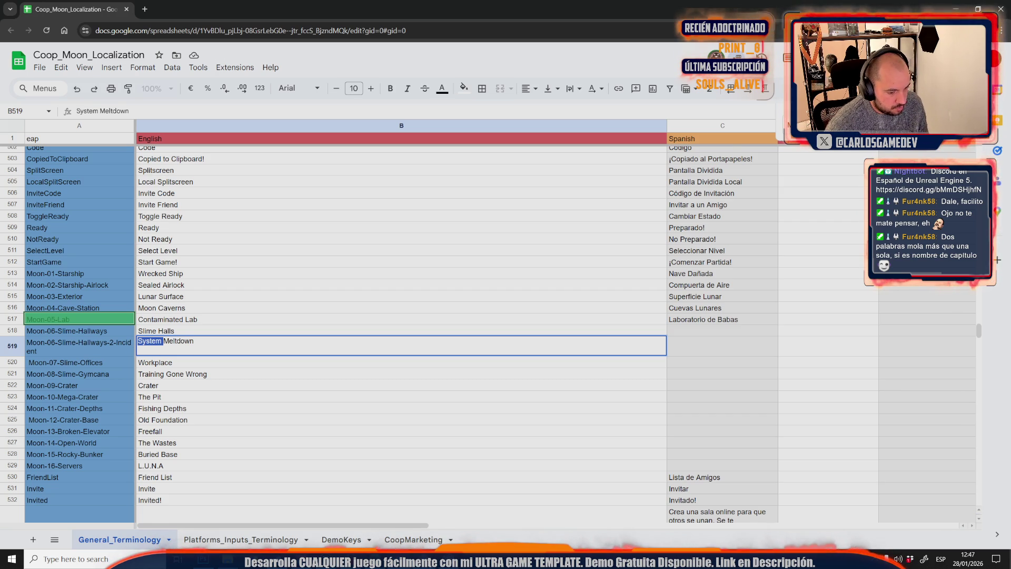
pyautogui.hotkey('alt', 'Tab')
pyautogui.scroll(-1, 577, 328)
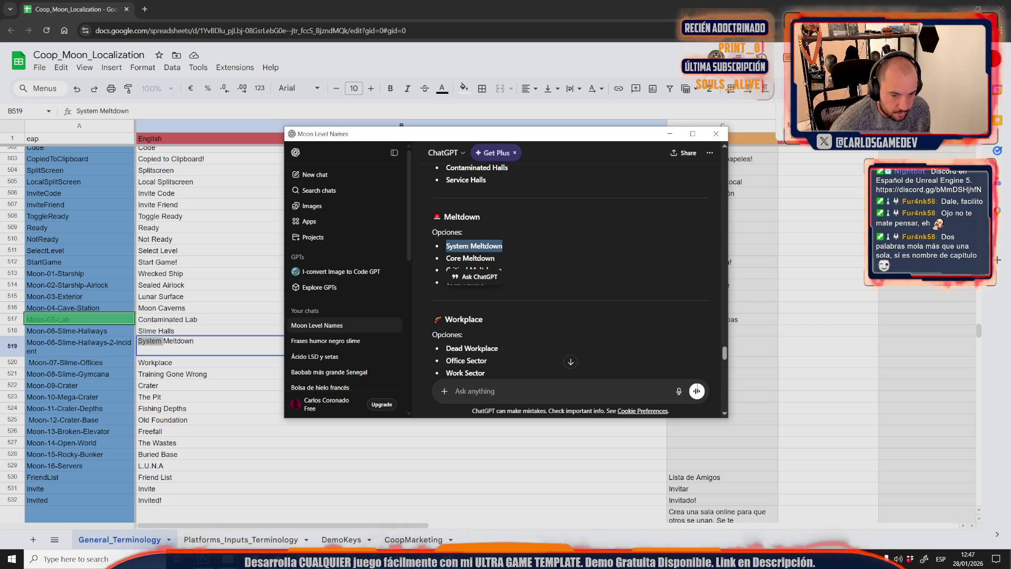
# - Dictate that the Meltdown level is a dome full of systems and send it for new names
pyautogui.click(679, 390)
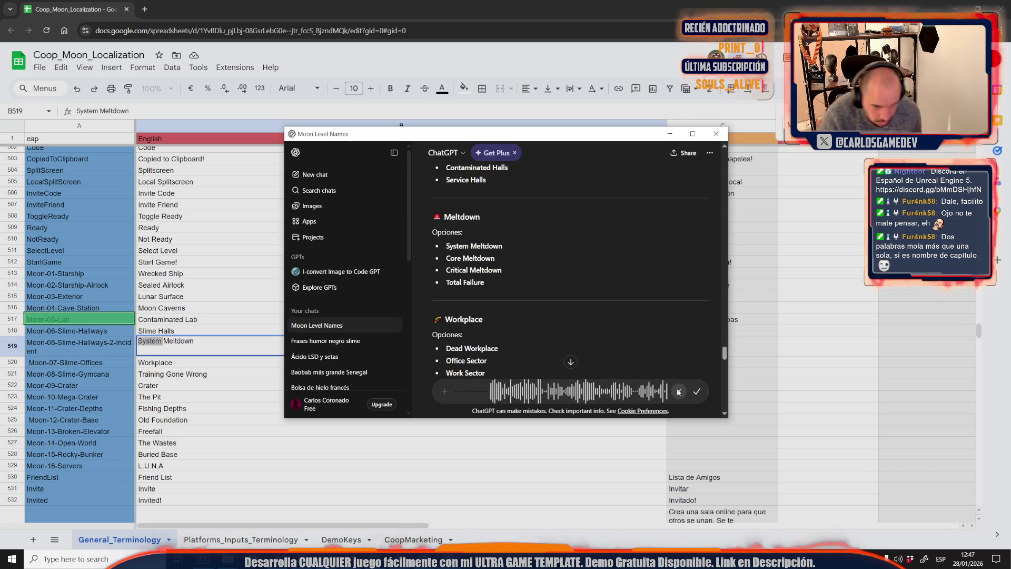
pyautogui.click(697, 390)
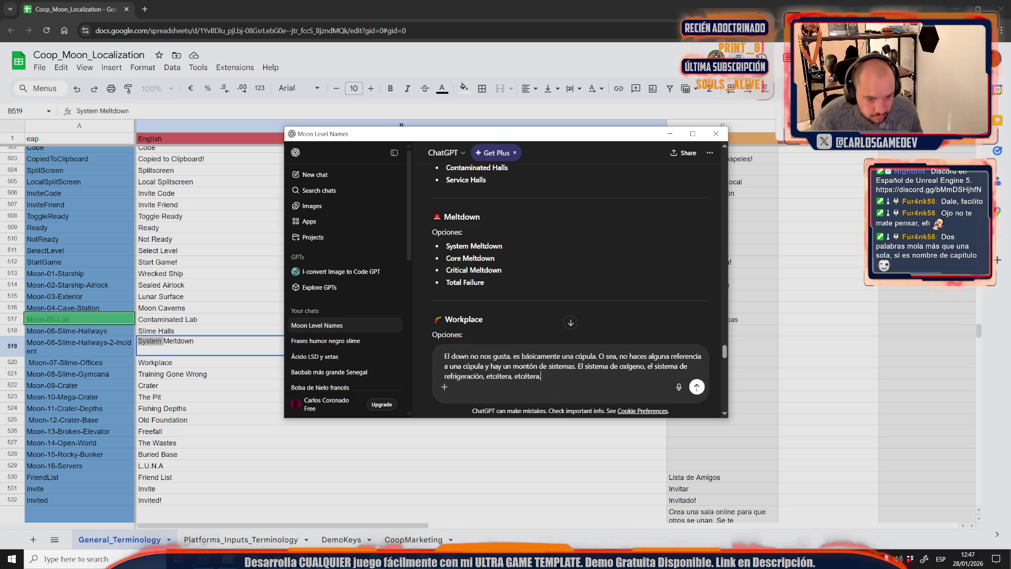
pyautogui.click(697, 391)
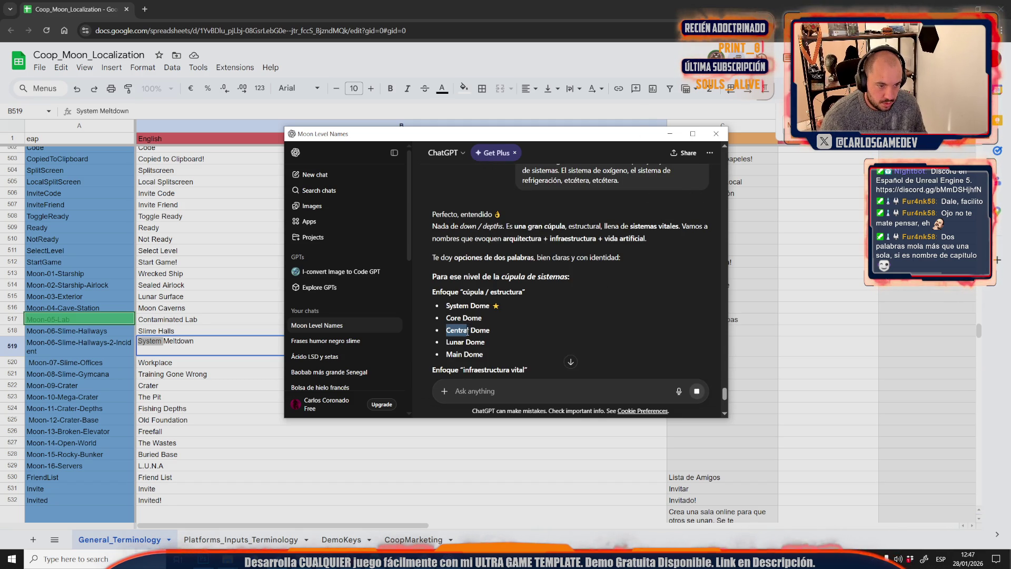
# - Replace System Meltdown in B519 with Central Dome
pyautogui.moveTo(447, 329); pyautogui.dragTo(490, 328)
pyautogui.click(486, 2)
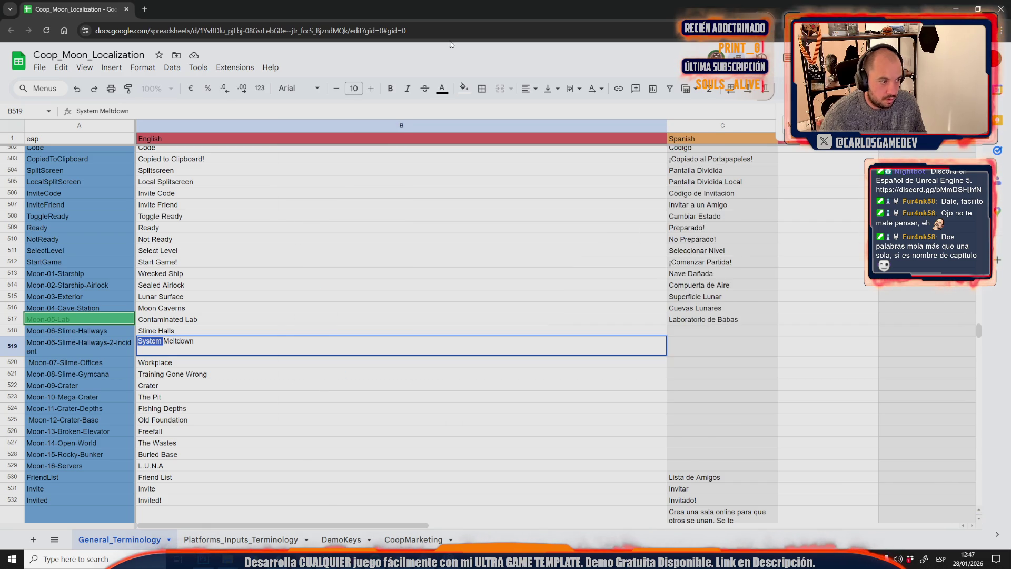
pyautogui.hotkey('ctrl', 'a')
pyautogui.hotkey('ctrl', 'v')
# - Paste Abandoned Offices over Workplace in B520
pyautogui.hotkey('alt', 'Tab')
pyautogui.scroll(-5, 511, 350)
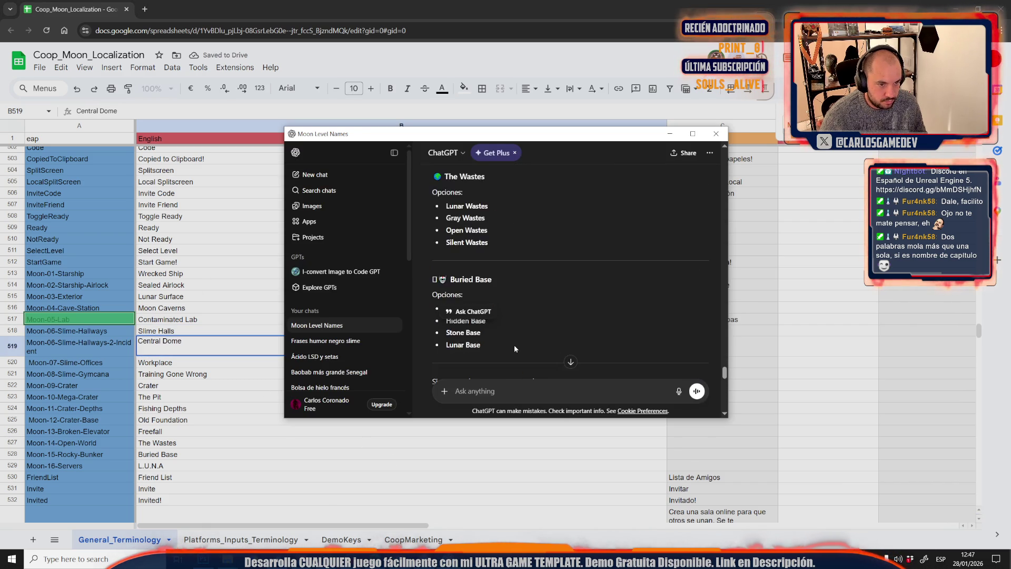
pyautogui.scroll(5, 514, 348)
pyautogui.scroll(6, 514, 348)
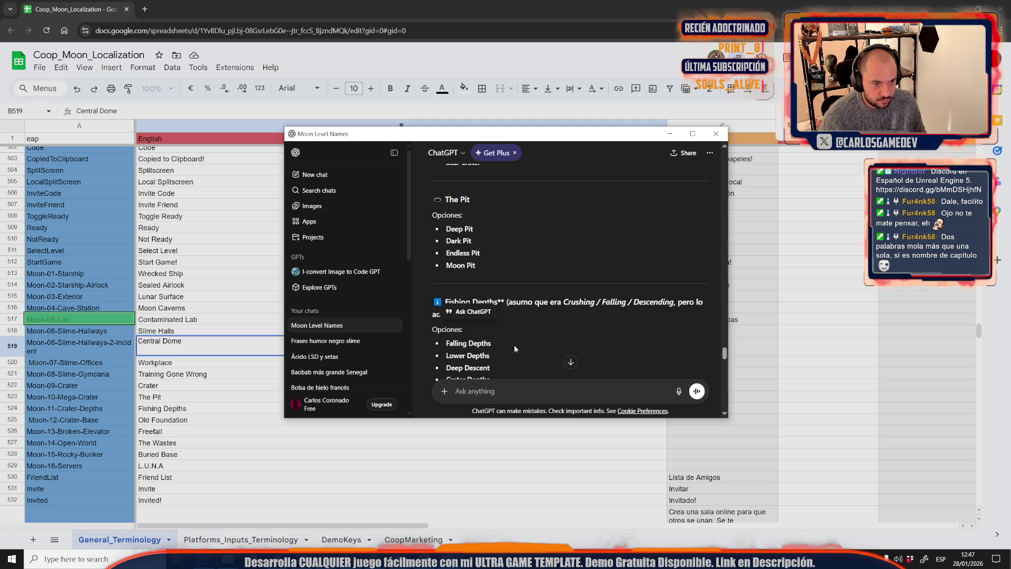
pyautogui.scroll(1, 550, 241)
pyautogui.scroll(2, 553, 265)
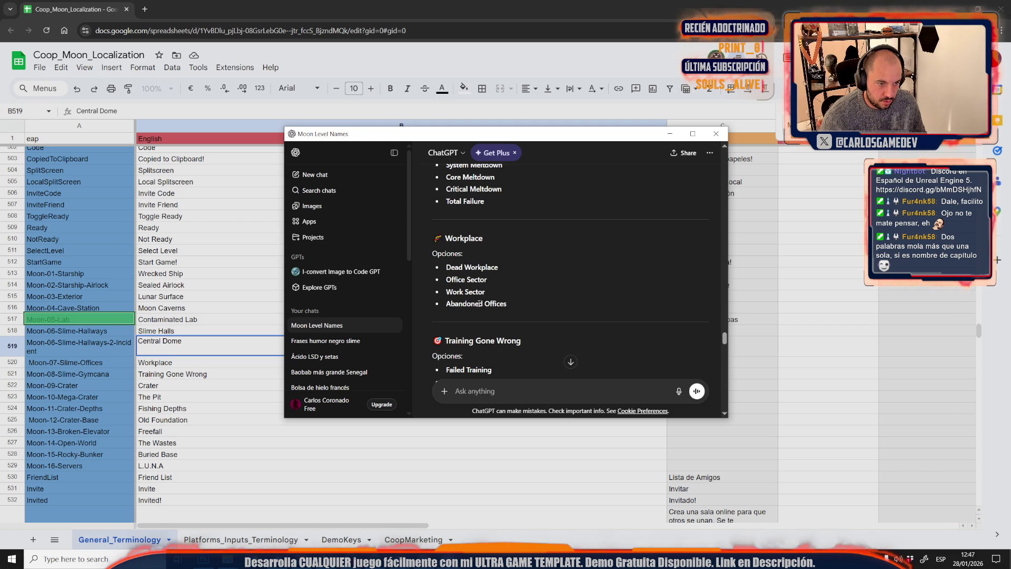
pyautogui.moveTo(513, 305); pyautogui.dragTo(445, 305)
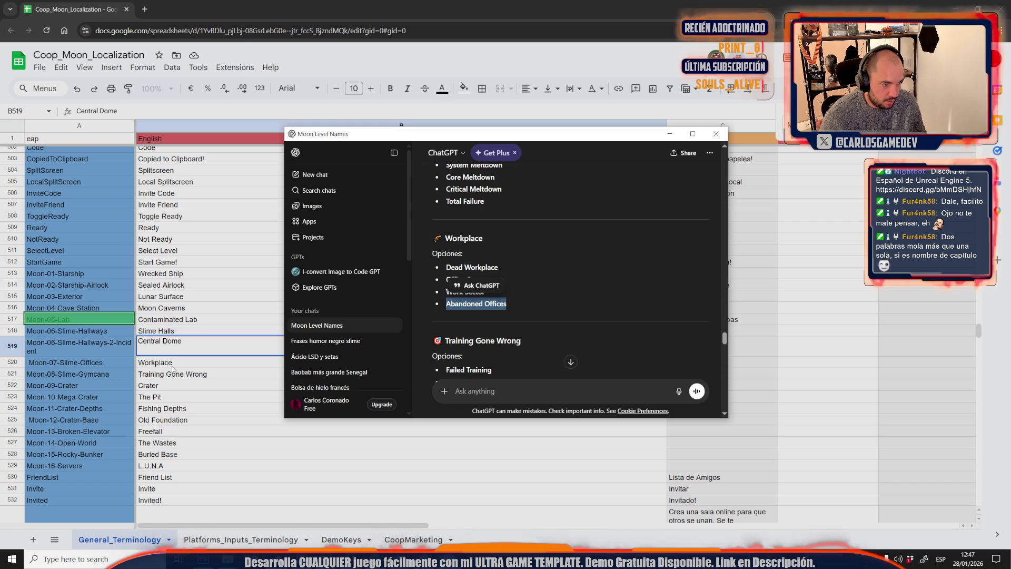
pyautogui.click(172, 367)
pyautogui.hotkey('ctrl', 'v')
# - Replace Training Gone Wrong in B521 with Failed Training
pyautogui.click(286, 374)
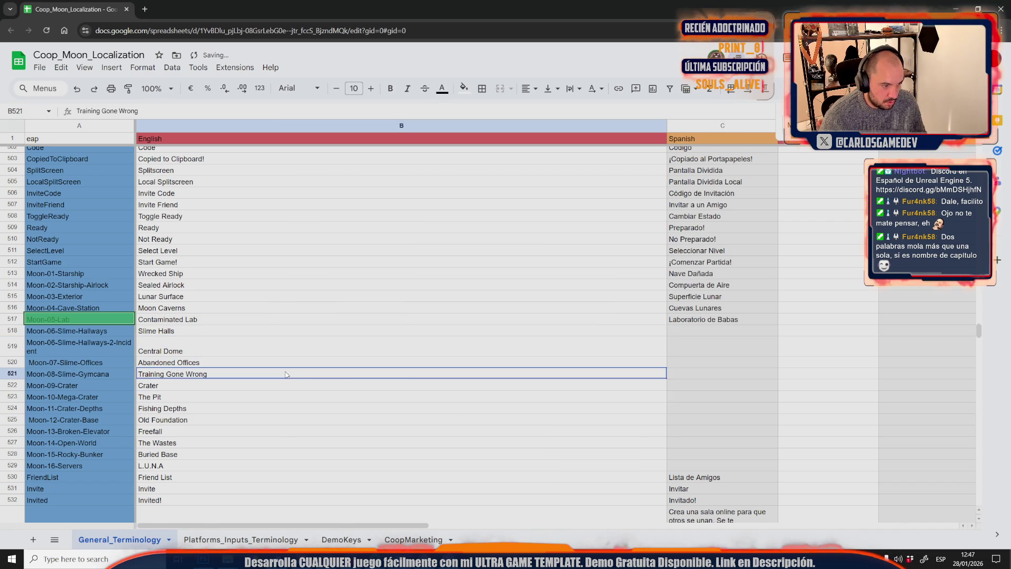
pyautogui.click(437, 560)
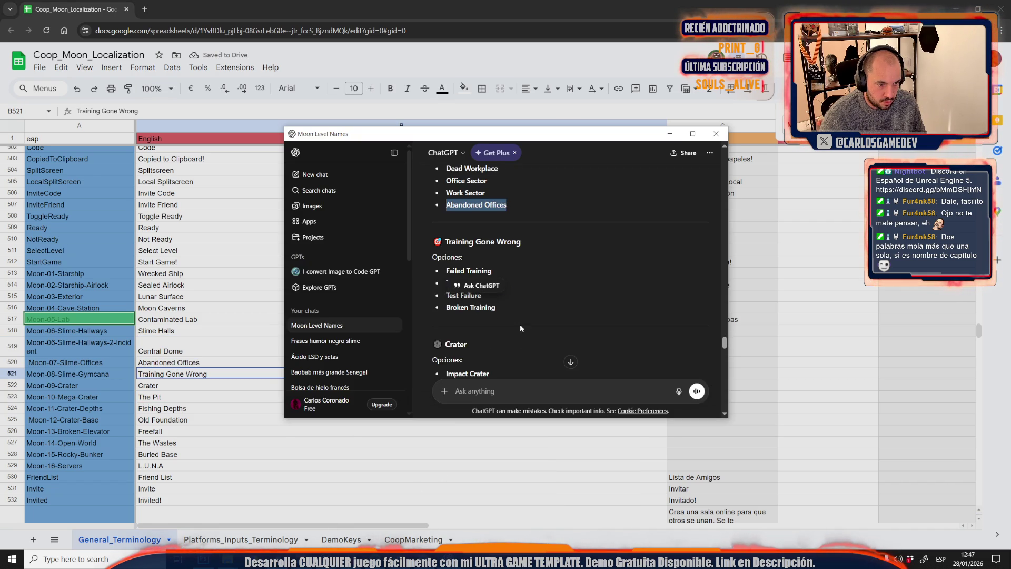
pyautogui.click(518, 340)
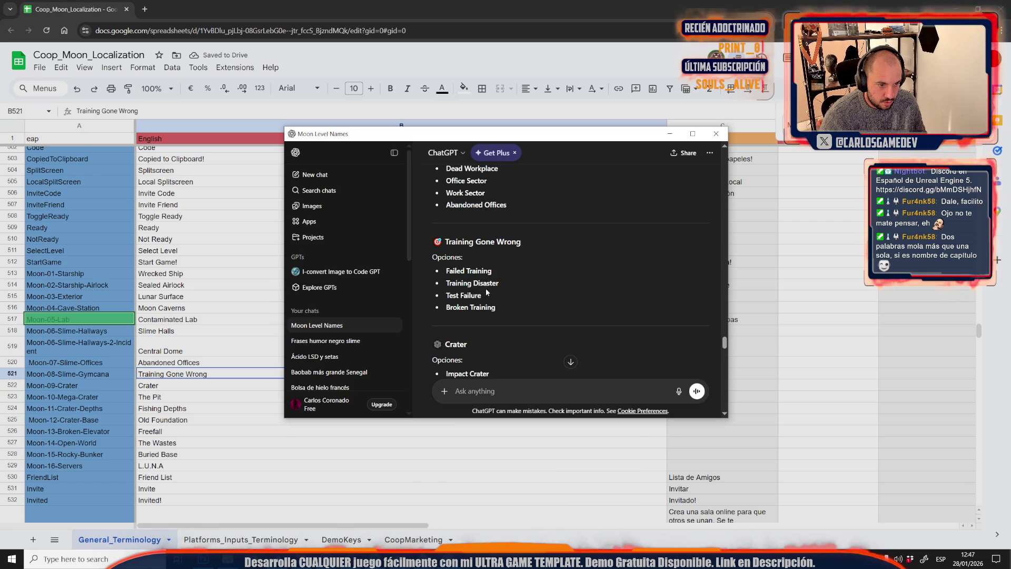
pyautogui.moveTo(492, 271); pyautogui.dragTo(447, 270)
pyautogui.hotkey('ctrl', 'c')
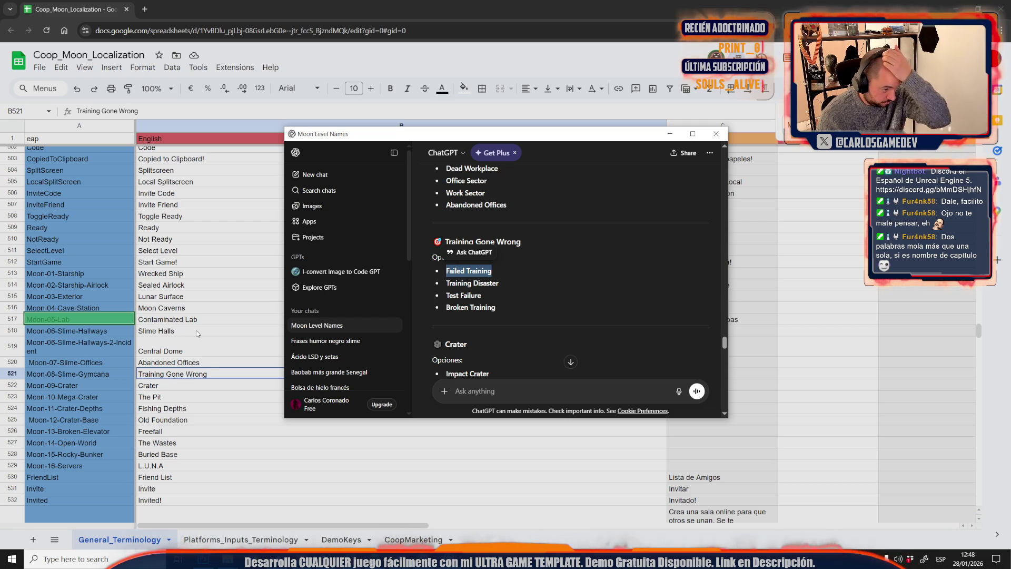
pyautogui.doubleClick(200, 375)
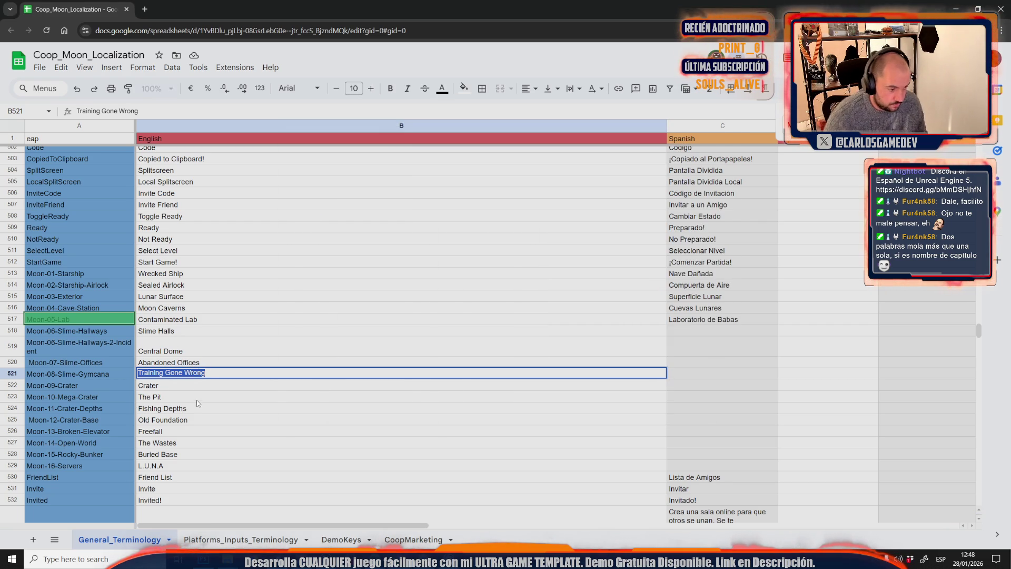
pyautogui.hotkey('ctrl', 'v')
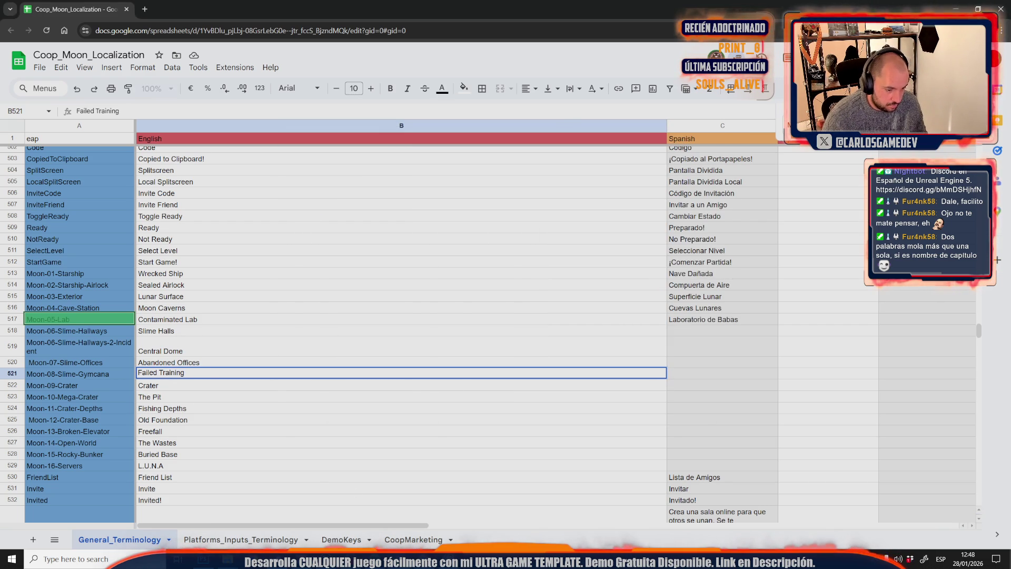
# - Copy Impact Crater from ChatGPT and paste it over Crater in B522
pyautogui.hotkey('alt', 'Tab')
pyautogui.scroll(-2, 558, 328)
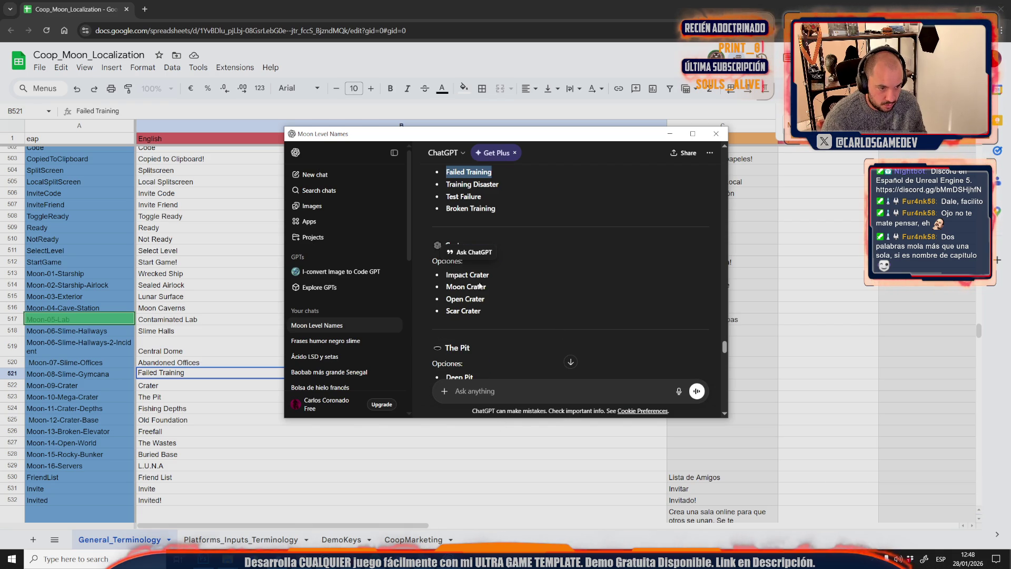
pyautogui.moveTo(495, 290); pyautogui.dragTo(443, 281)
pyautogui.hotkey('ctrl', 'c')
pyautogui.click(222, 385)
pyautogui.hotkey('ctrl', 'v')
pyautogui.click(183, 410)
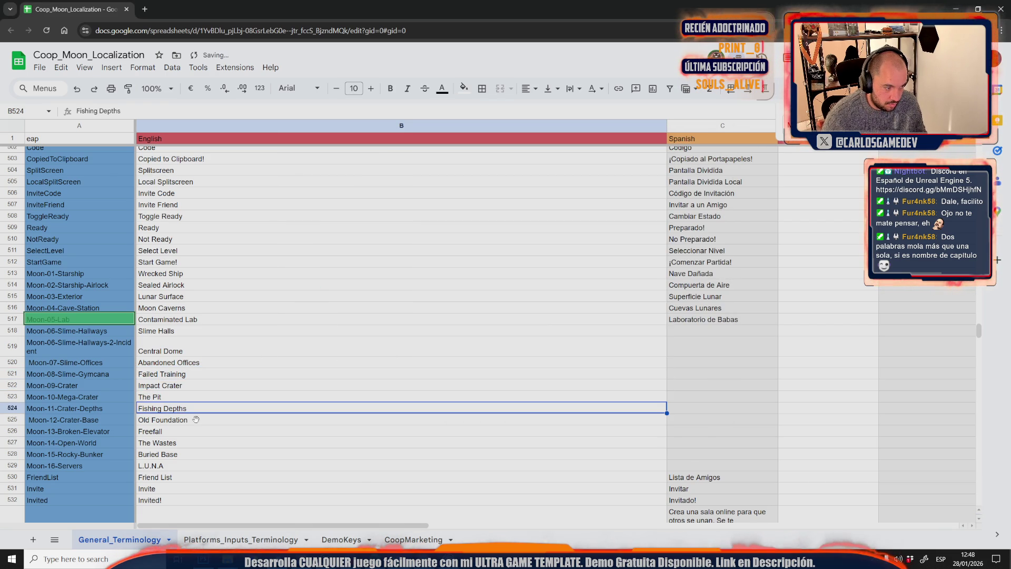
# - Replace The Pit in B523 with Deep Pit
pyautogui.hotkey('alt', 'Tab')
pyautogui.scroll(-5, 507, 301)
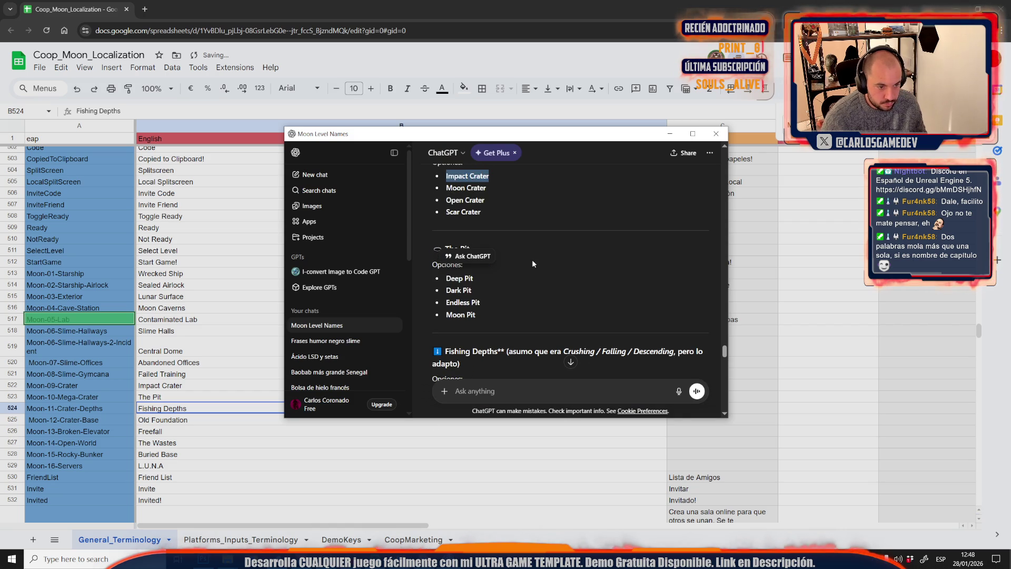
pyautogui.moveTo(479, 278); pyautogui.dragTo(446, 279)
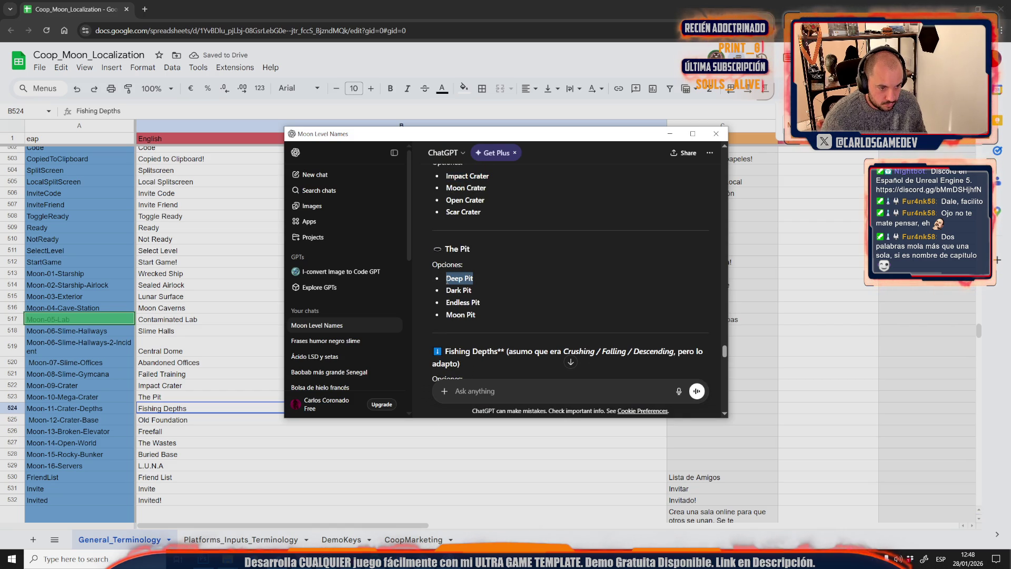
pyautogui.doubleClick(157, 396)
pyautogui.hotkey('ctrl', 'v')
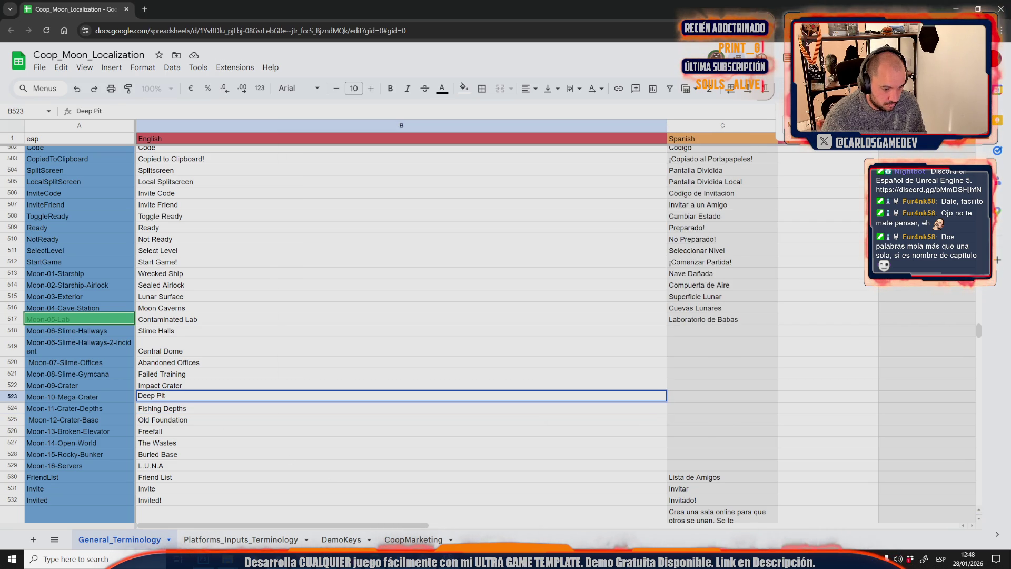
# - Copy Vertical Drop from ChatGPT and paste it over Freefall in B526
pyautogui.hotkey('alt', 'Tab')
pyautogui.scroll(-2, 508, 324)
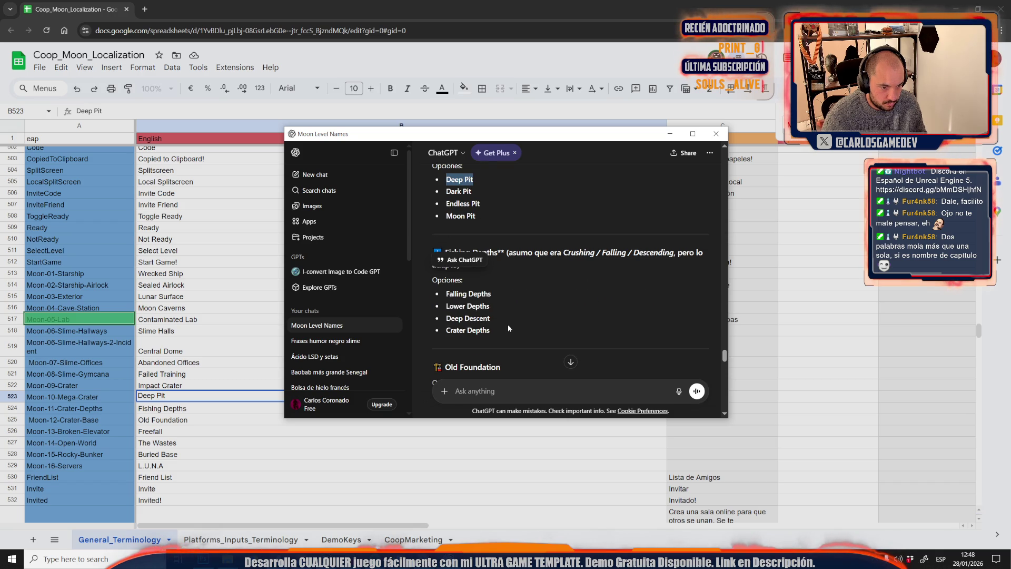
pyautogui.click(538, 185)
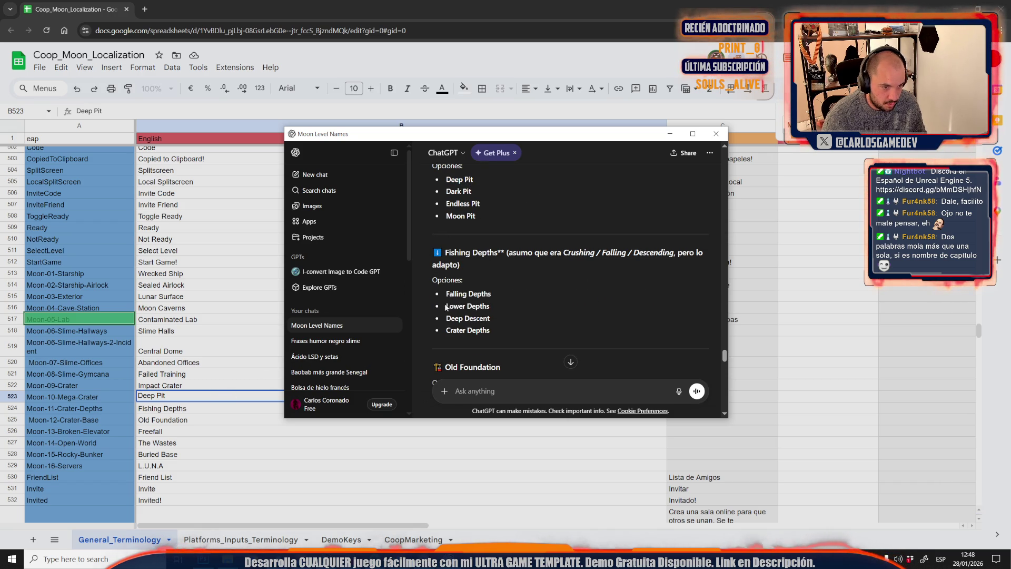
pyautogui.scroll(-2, 533, 300)
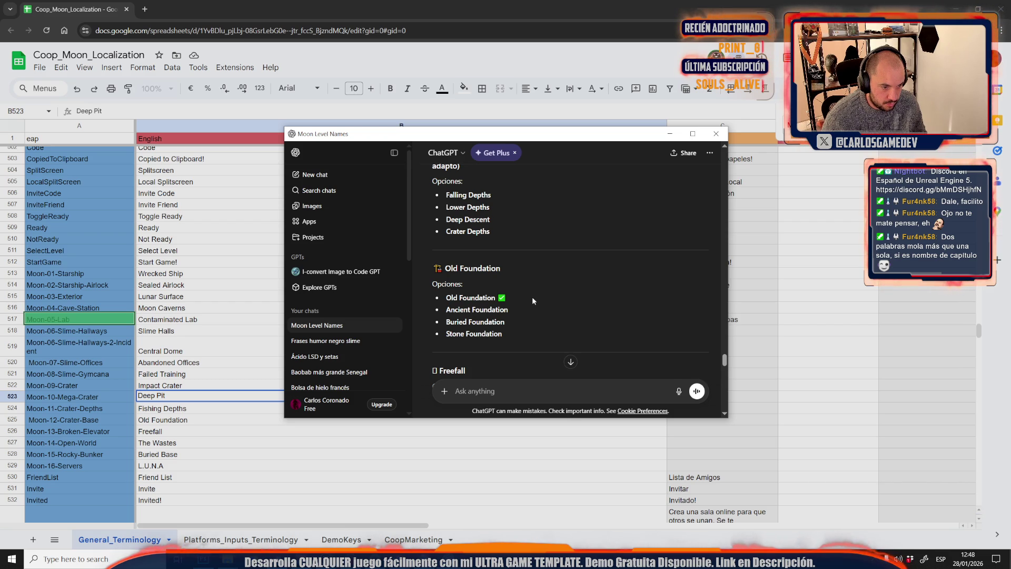
pyautogui.scroll(-1, 518, 304)
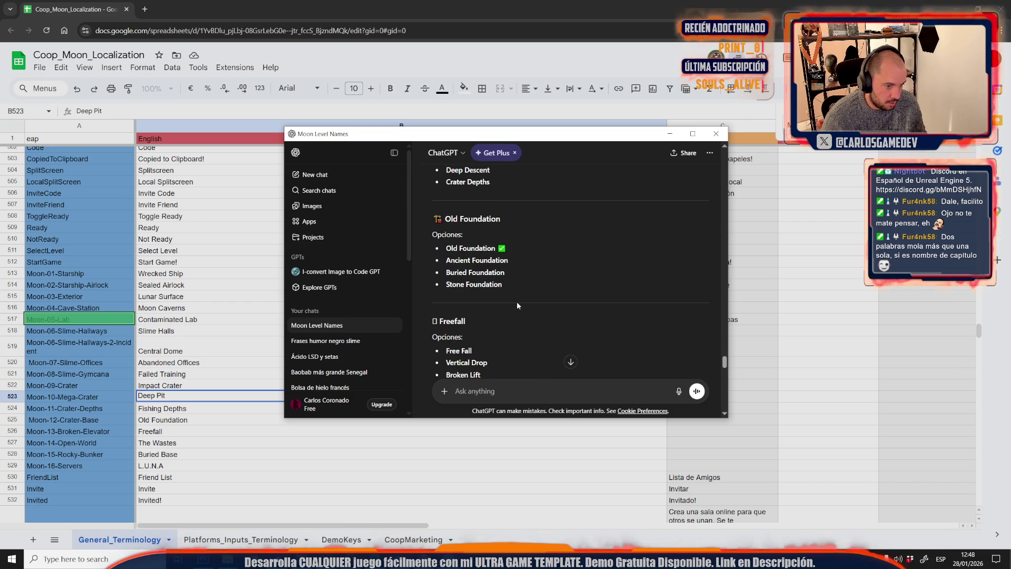
pyautogui.scroll(-1, 516, 301)
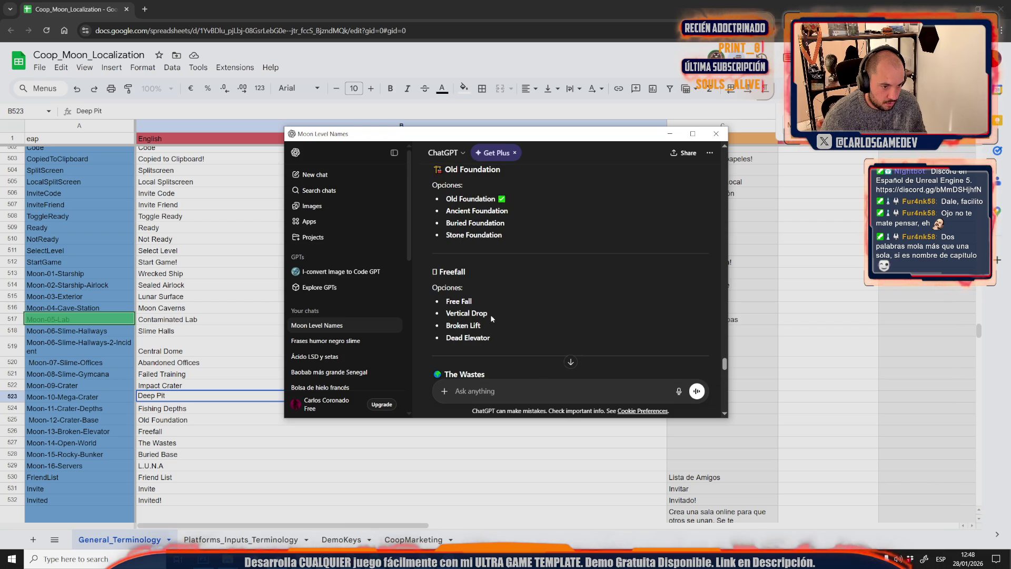
pyautogui.tripleClick(494, 311)
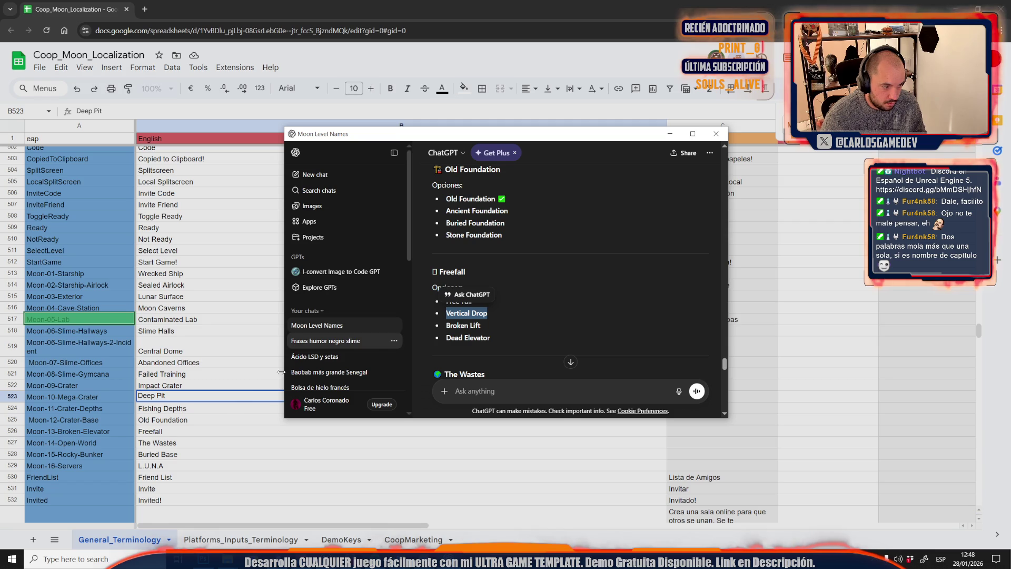
pyautogui.hotkey('ctrl', 'c')
pyautogui.click(177, 433)
pyautogui.hotkey('ctrl', 'v')
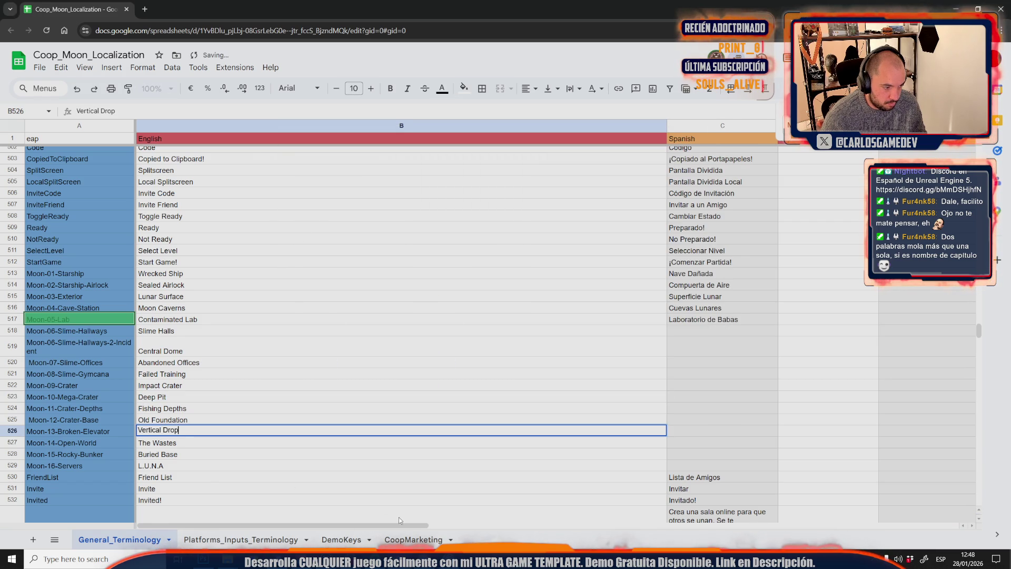
# - Pick Silent Wastes instead of Lunar Wastes and paste it over The Wastes in B527
pyautogui.moveTo(448, 559)
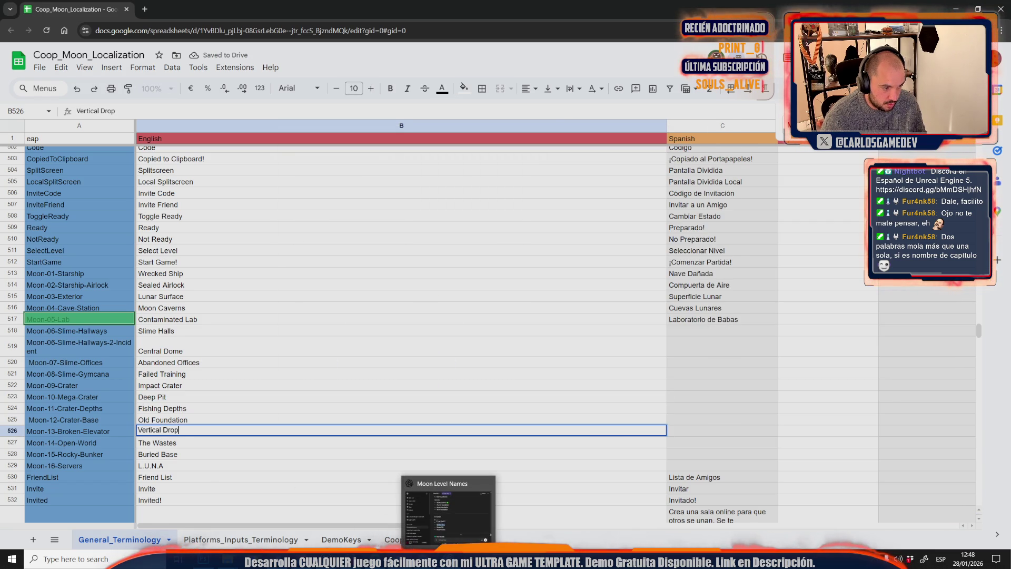
pyautogui.click(449, 510)
pyautogui.scroll(-3, 495, 357)
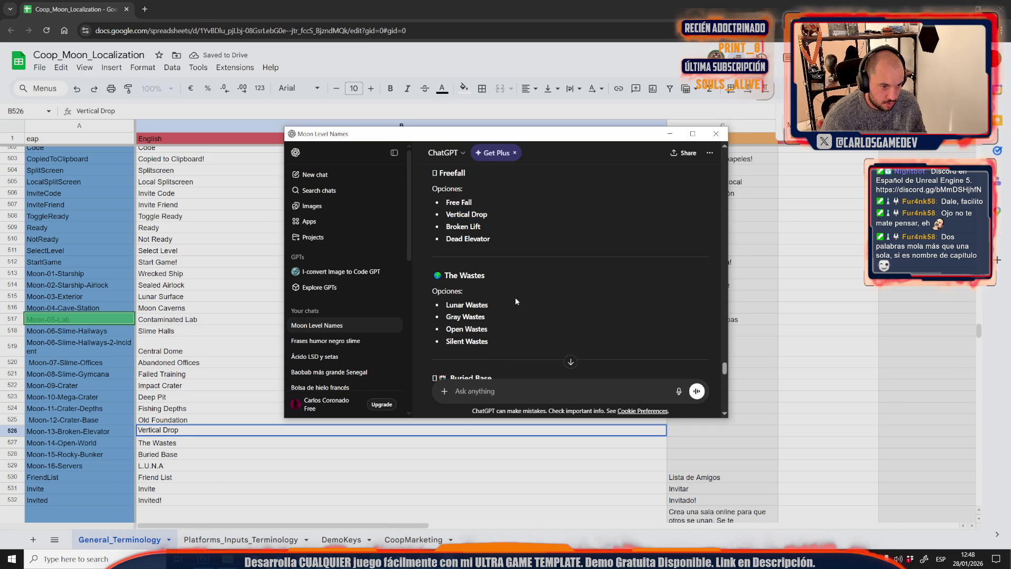
pyautogui.moveTo(495, 306); pyautogui.dragTo(439, 307)
pyautogui.moveTo(492, 343); pyautogui.dragTo(446, 343)
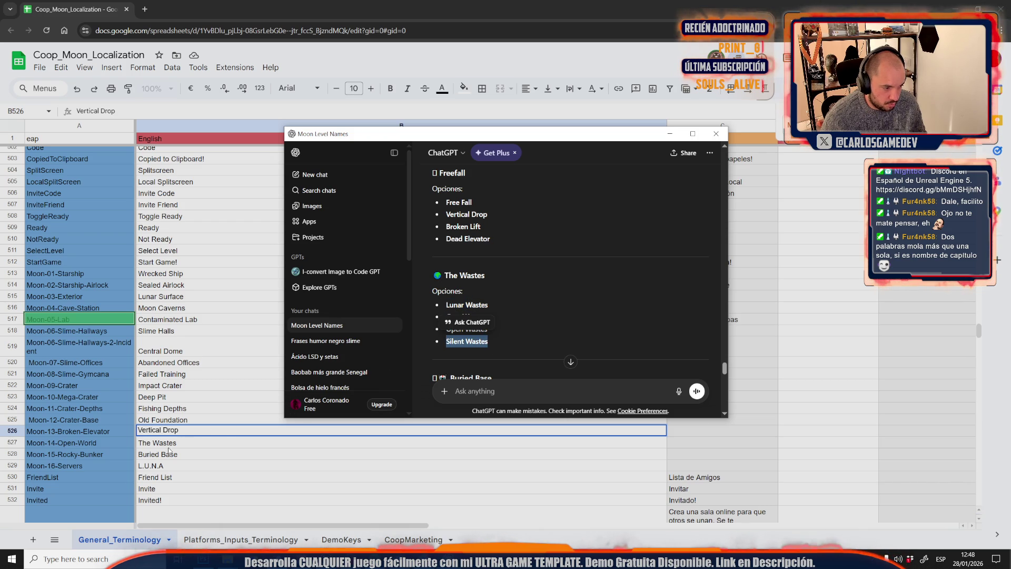
pyautogui.click(200, 443)
pyautogui.hotkey('ctrl', 'v')
pyautogui.click(200, 465)
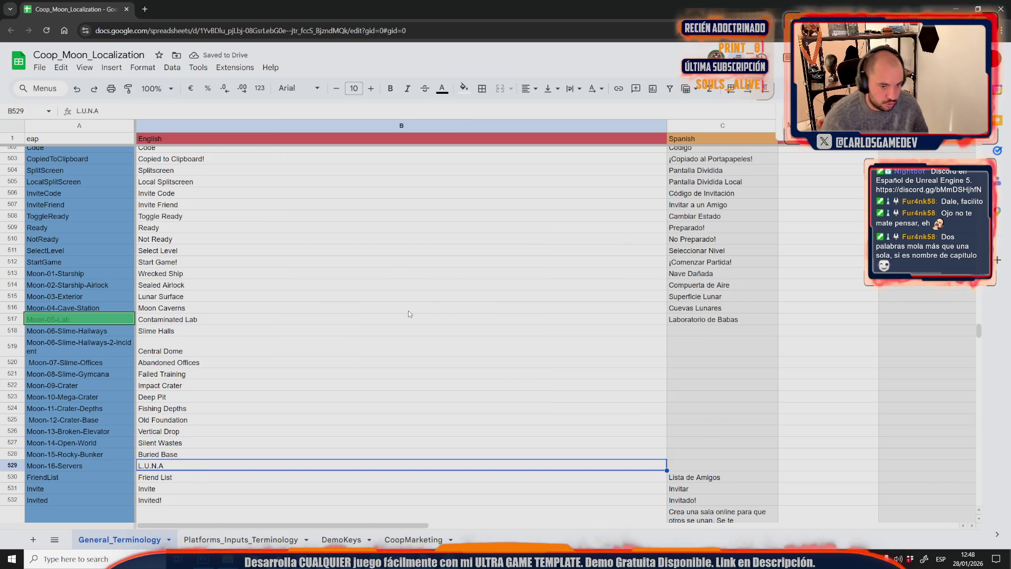
pyautogui.click(345, 330)
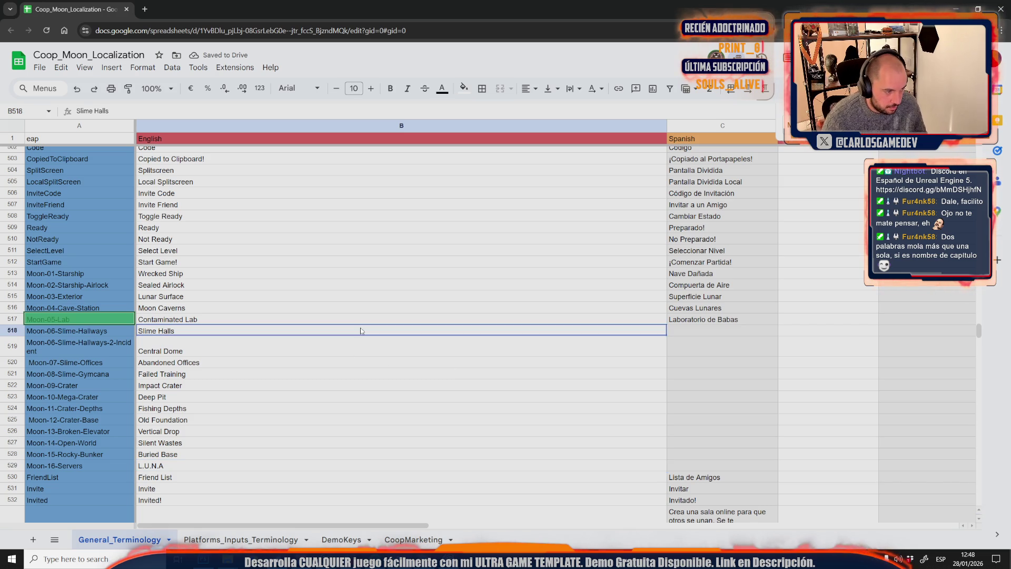
# - Copy the L.U.N.A name from B529 into its Spanish and Catalan cells
pyautogui.keyDown('shift'); pyautogui.click(206, 450); pyautogui.keyUp('shift')
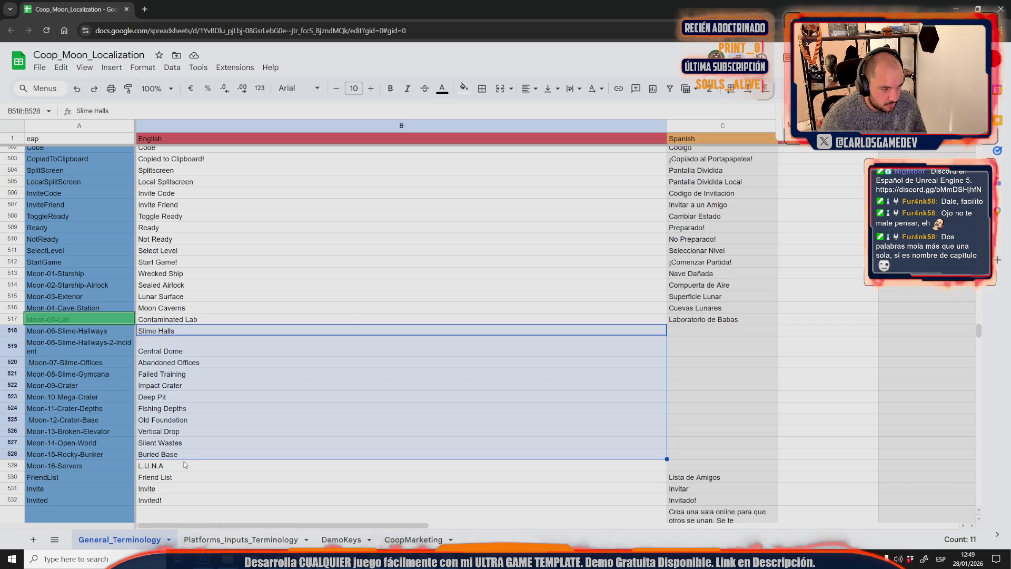
pyautogui.click(183, 463)
pyautogui.hotkey('ctrl', 'c')
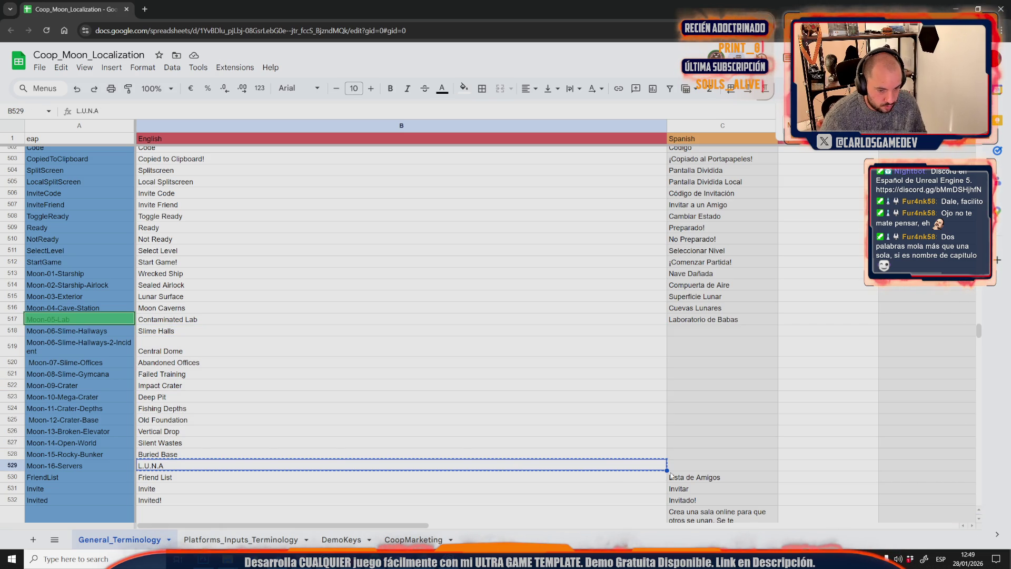
pyautogui.press('Right')
pyautogui.hotkey('ctrl', 'v')
pyautogui.moveTo(402, 526); pyautogui.dragTo(529, 526)
pyautogui.click(716, 455)
pyautogui.hotkey('ctrl', 'v')
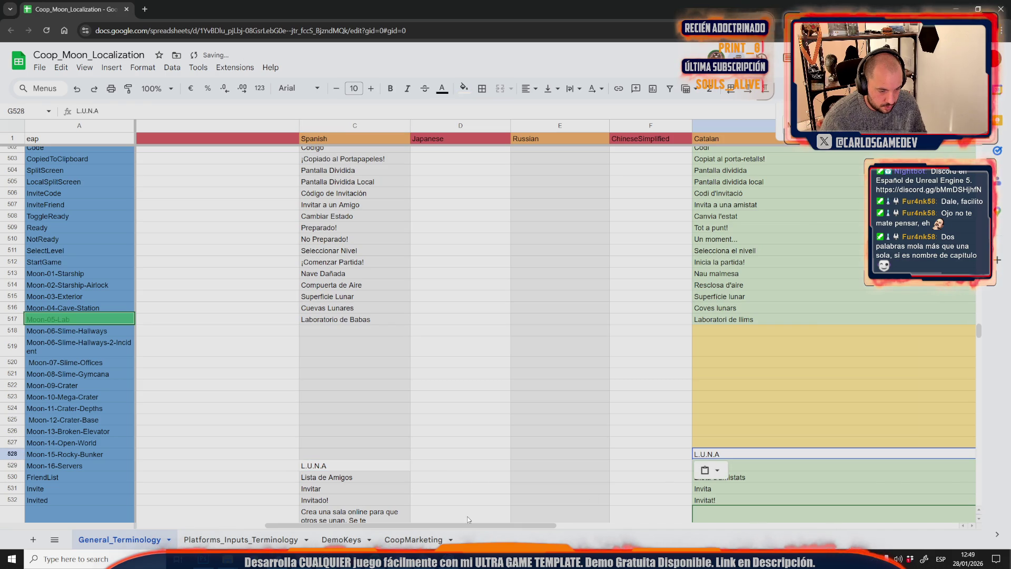
pyautogui.moveTo(431, 524); pyautogui.dragTo(302, 525)
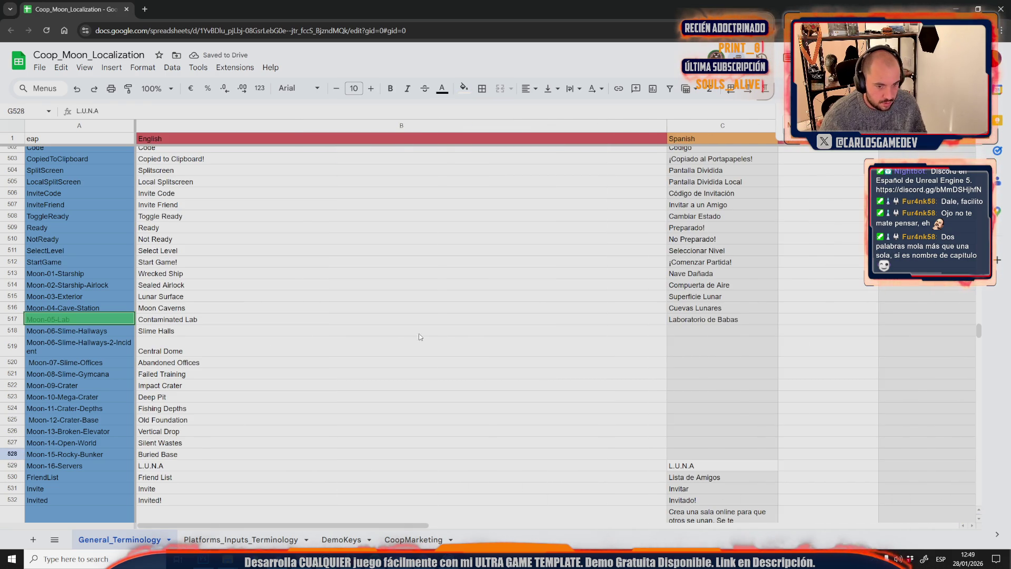
# - Copy the English names B518:B528, Slime Halls through Buried Base, into ChatGPT's message box
pyautogui.click(182, 335)
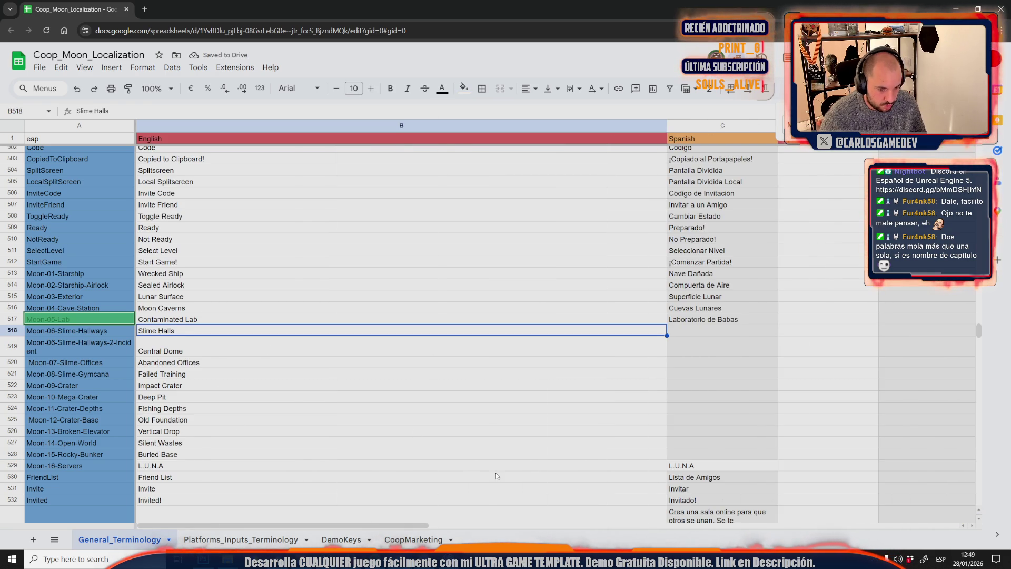
pyautogui.keyDown('shift'); pyautogui.click(183, 456); pyautogui.keyUp('shift')
pyautogui.hotkey('ctrl', 'c')
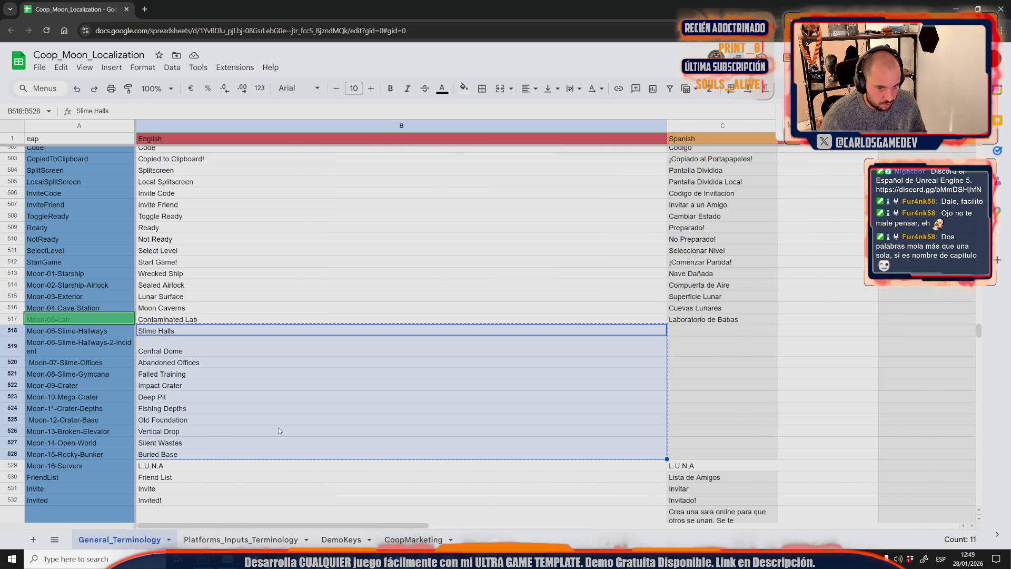
pyautogui.hotkey('alt', 'Tab')
pyautogui.click(526, 357)
# - Send 'traduce primer a esp y luego cat:' with the pasted level names to ChatGPT
pyautogui.write('traduce primer a esp y luego ')
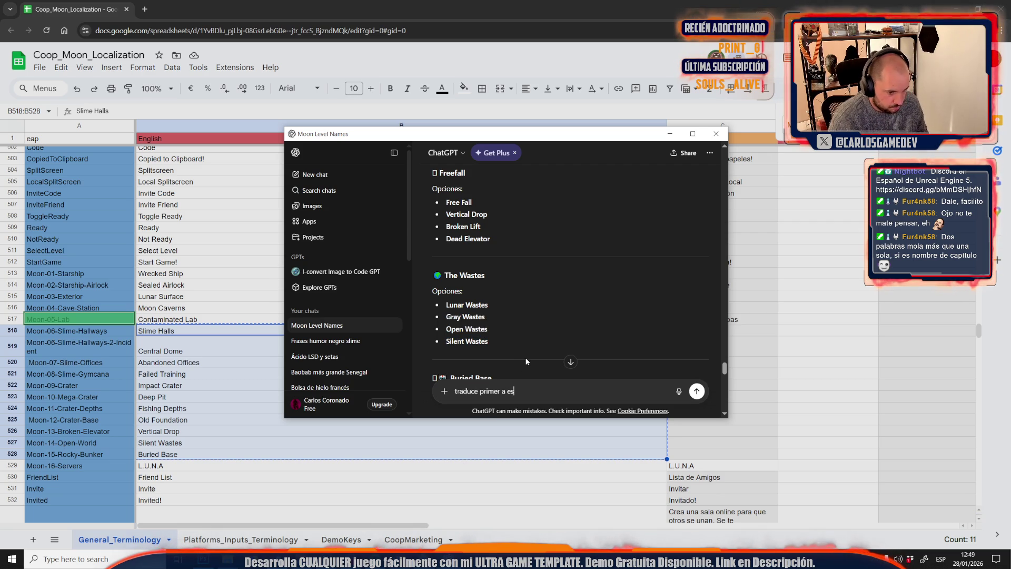
pyautogui.write('cat:')
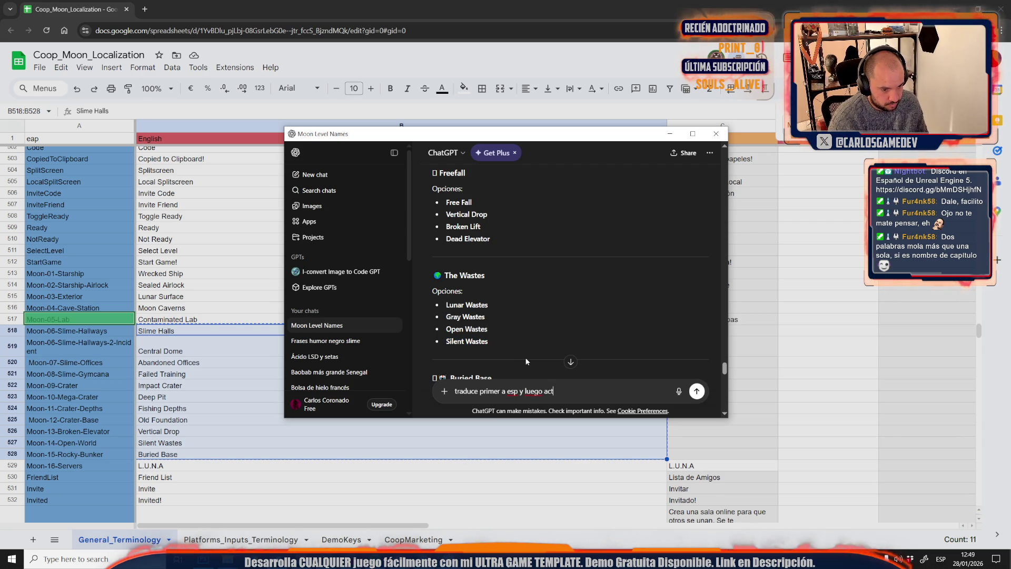
pyautogui.hotkey('shift', 'Return')
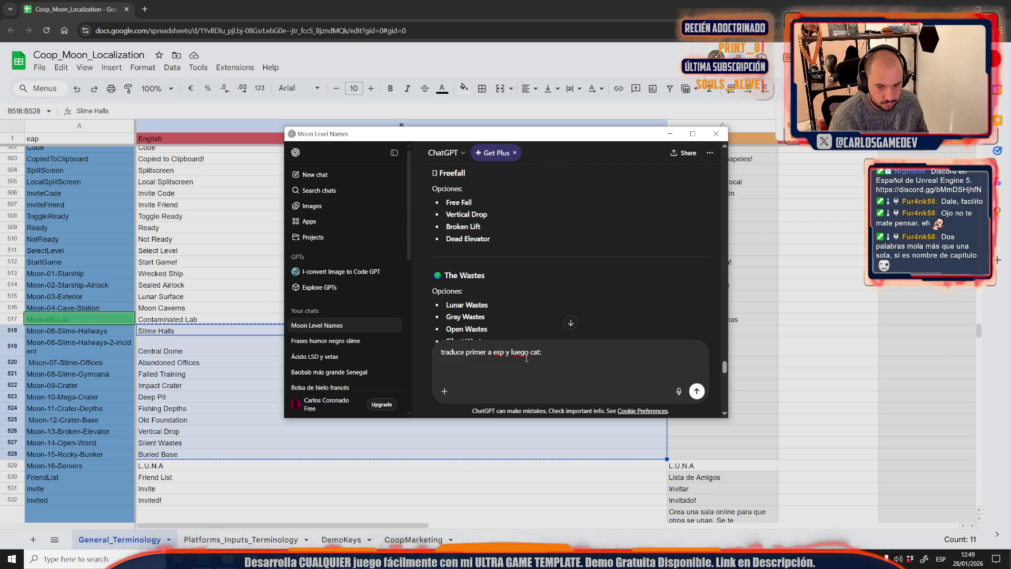
pyautogui.hotkey('ctrl', 'v')
pyautogui.press('Return')
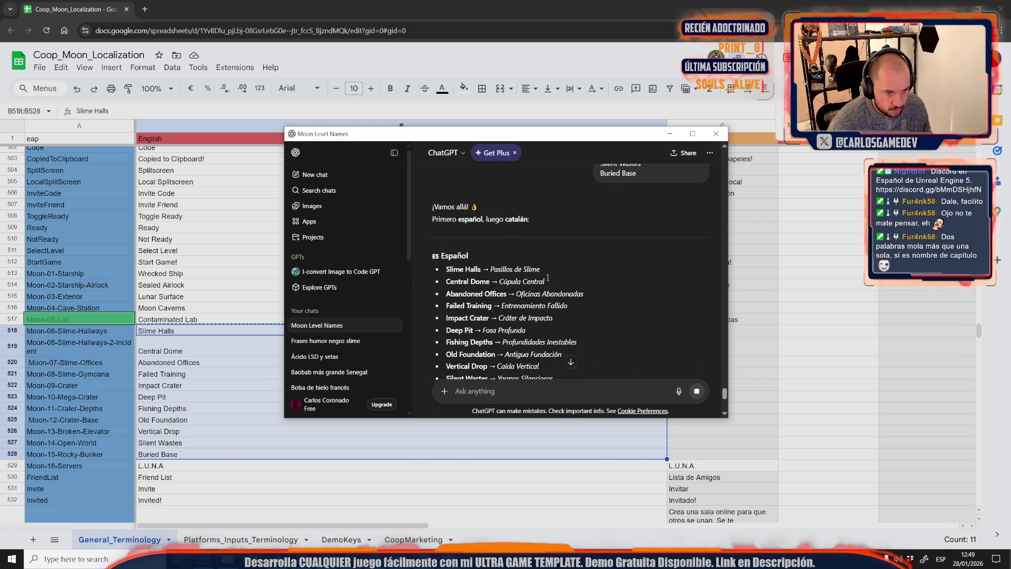
pyautogui.scroll(-1, 546, 276)
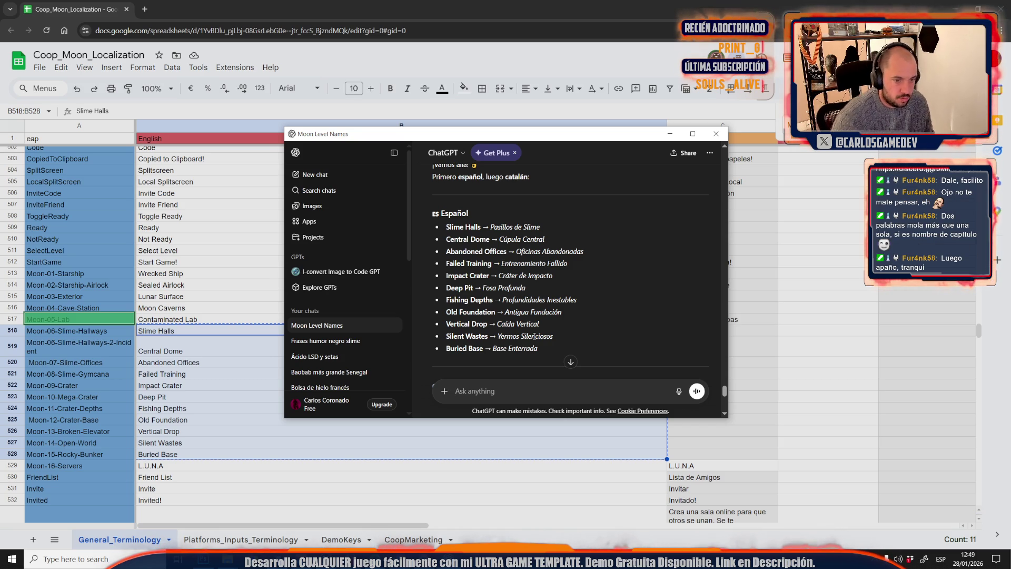
pyautogui.moveTo(545, 226); pyautogui.dragTo(488, 227)
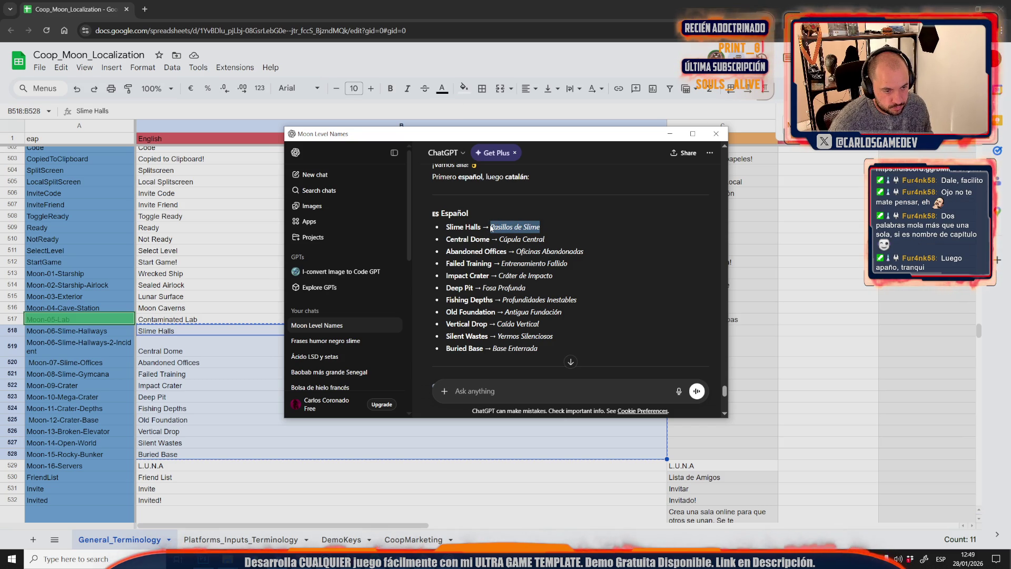
# - Enter 'Pasillos Babosos' as the Spanish name in C518
pyautogui.moveTo(548, 135)
pyautogui.mouseDown()
pyautogui.moveTo(507, 143)
pyautogui.moveTo(405, 254)
pyautogui.mouseUp()
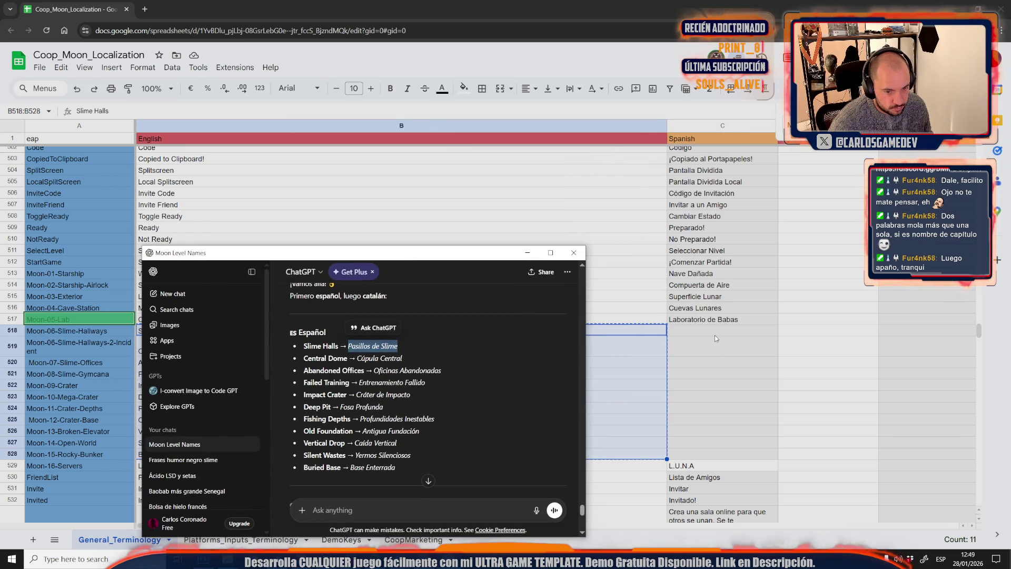
pyautogui.doubleClick(714, 334)
pyautogui.hotkey('ctrl', 'v')
pyautogui.hotkey('alt', 'Tab')
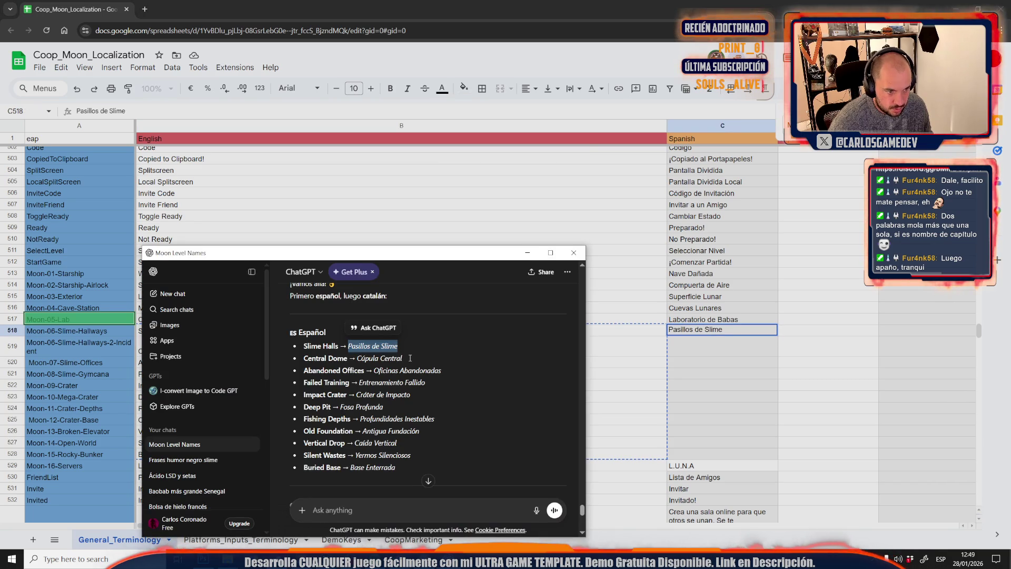
pyautogui.doubleClick(713, 329)
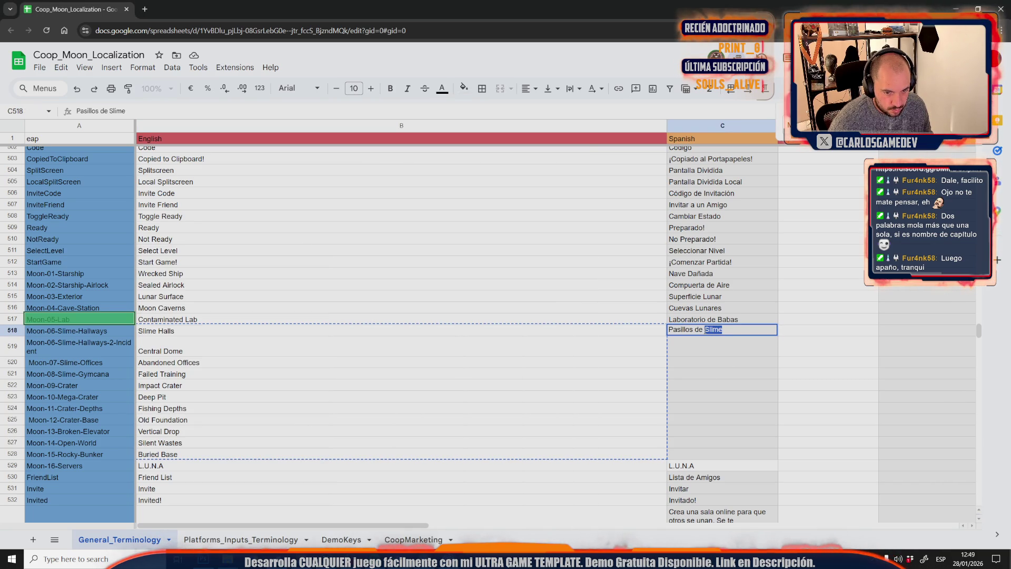
pyautogui.press('BackSpace')
pyautogui.doubleClick(698, 330)
pyautogui.write('Ba')
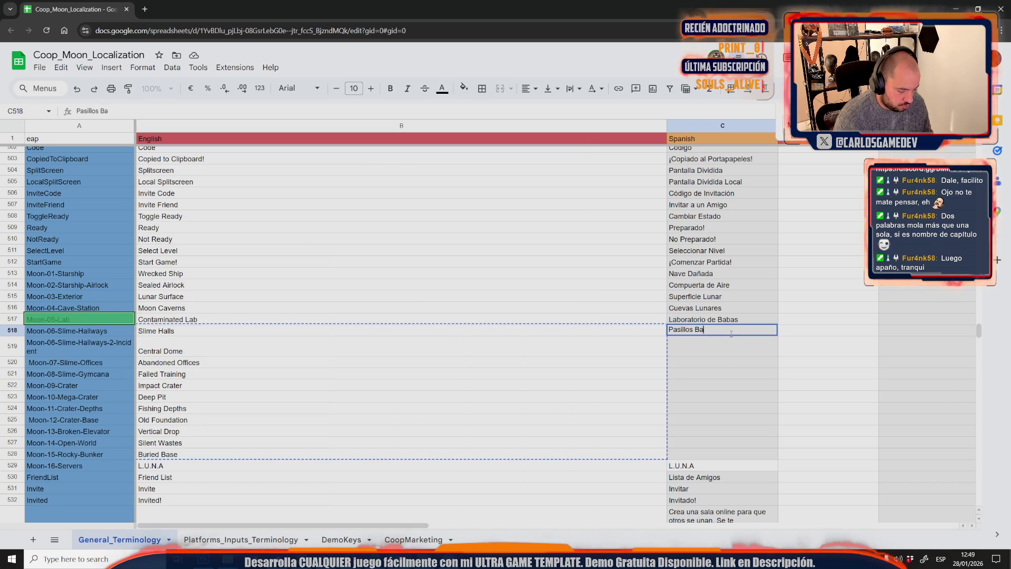
pyautogui.write('bosos')
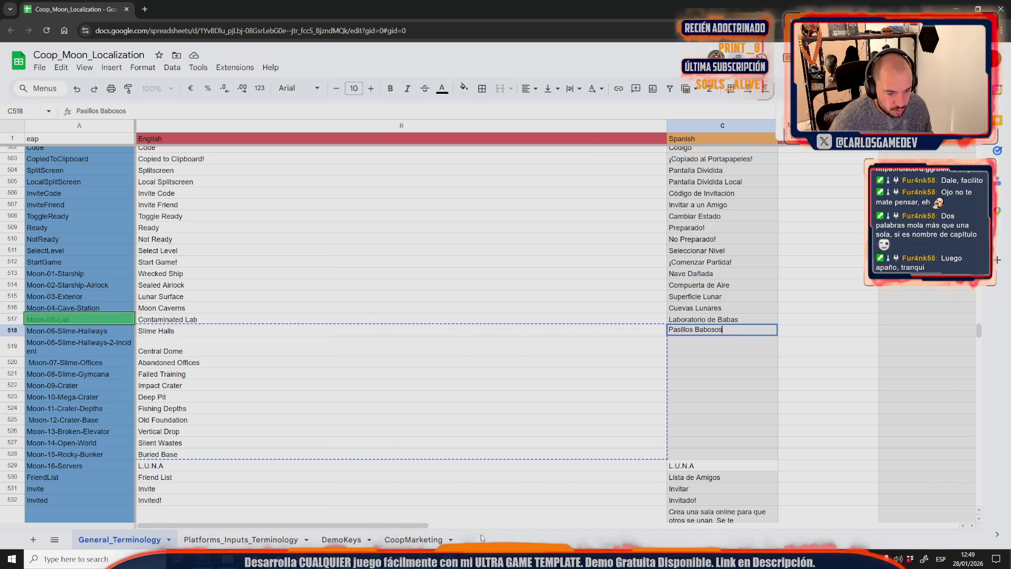
pyautogui.hotkey('alt', 'Tab')
# - Paste Cúpula Central into C519 and Oficinas Abandonadas into C520
pyautogui.moveTo(403, 358); pyautogui.dragTo(358, 359)
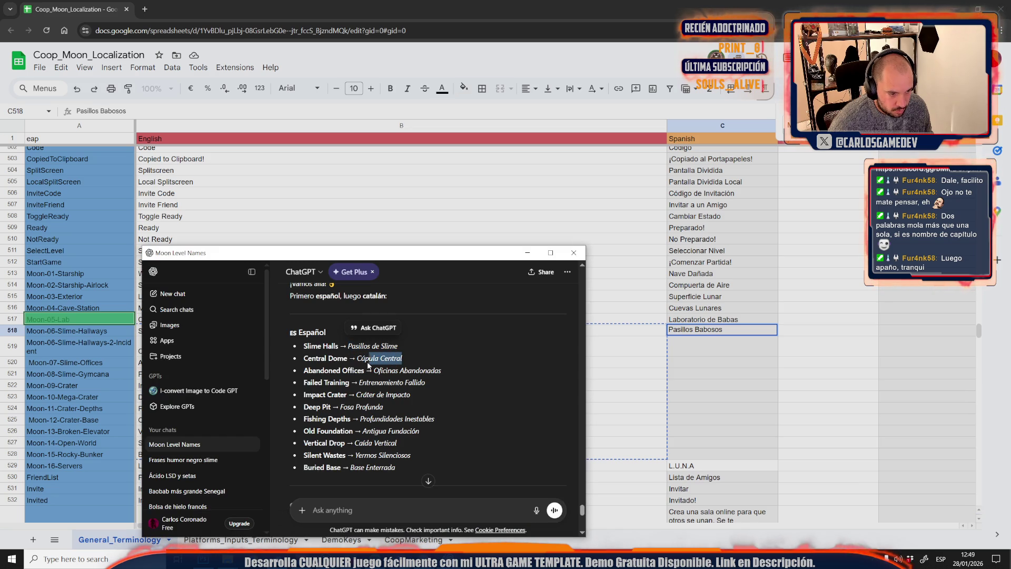
pyautogui.hotkey('ctrl', 'c')
pyautogui.hotkey('alt', 'Tab')
pyautogui.doubleClick(682, 345)
pyautogui.hotkey('ctrl', 'v')
pyautogui.hotkey('alt', 'Tab')
pyautogui.moveTo(441, 371); pyautogui.dragTo(377, 378)
pyautogui.hotkey('ctrl', 'c')
pyautogui.hotkey('alt', 'Tab')
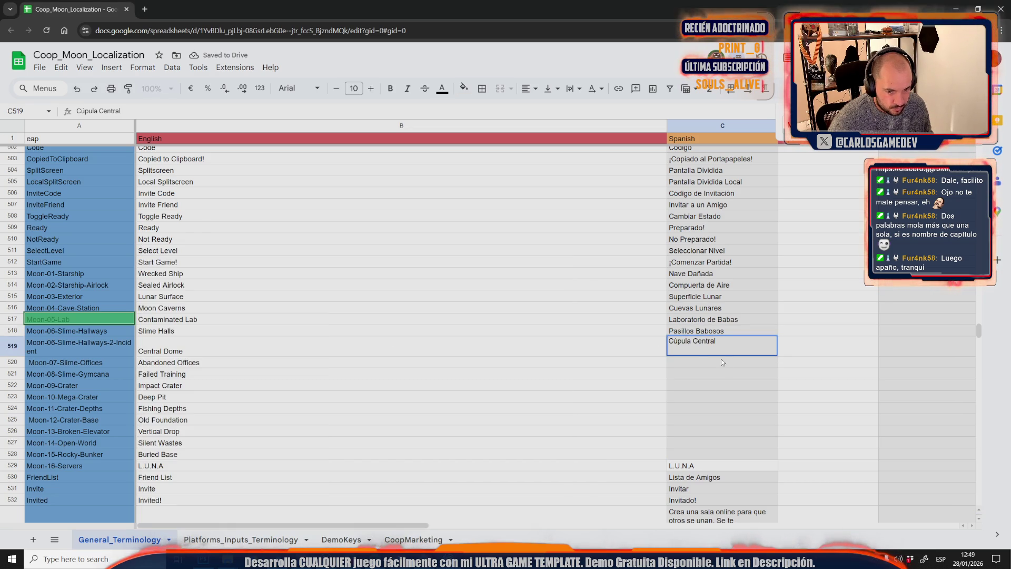
pyautogui.doubleClick(722, 360)
pyautogui.hotkey('ctrl', 'v')
pyautogui.hotkey('alt', 'Tab')
# - Paste Entrenamiento Fallido, Cráter de Impacto and Fosa Profunda into C521–C523
pyautogui.moveTo(427, 383)
pyautogui.mouseDown()
pyautogui.moveTo(367, 392)
pyautogui.moveTo(359, 383)
pyautogui.mouseUp()
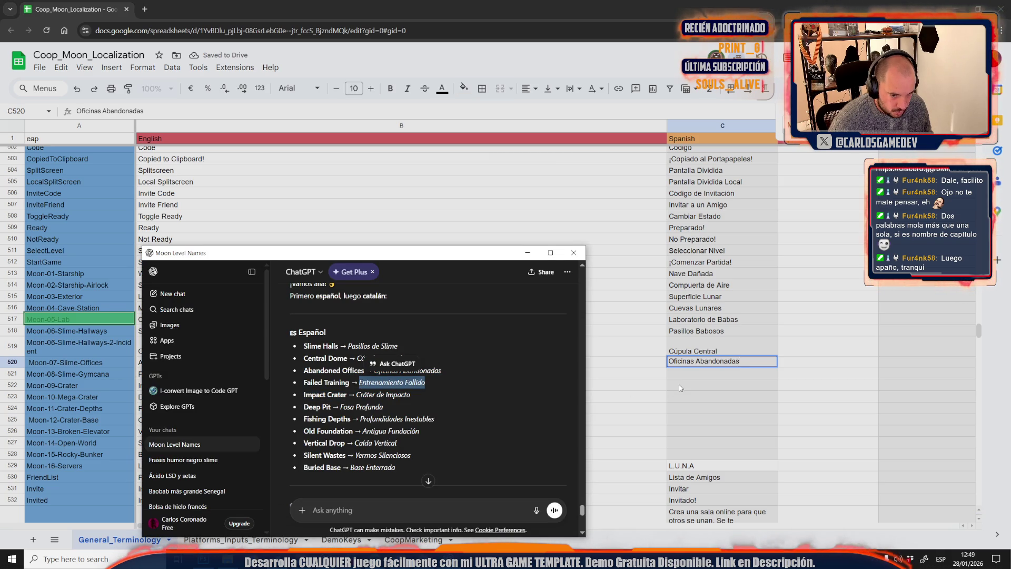
pyautogui.hotkey('ctrl', 'c')
pyautogui.hotkey('alt', 'Tab')
pyautogui.press('Return')
pyautogui.press('Return')
pyautogui.hotkey('ctrl', 'v')
pyautogui.hotkey('alt', 'Tab')
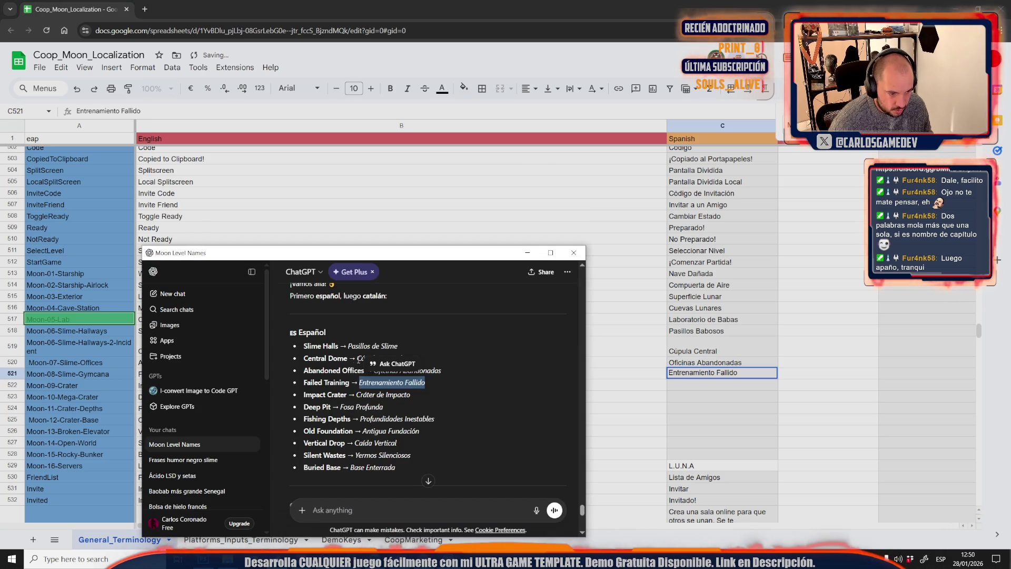
pyautogui.moveTo(411, 395); pyautogui.dragTo(356, 395)
pyautogui.hotkey('ctrl', 'c')
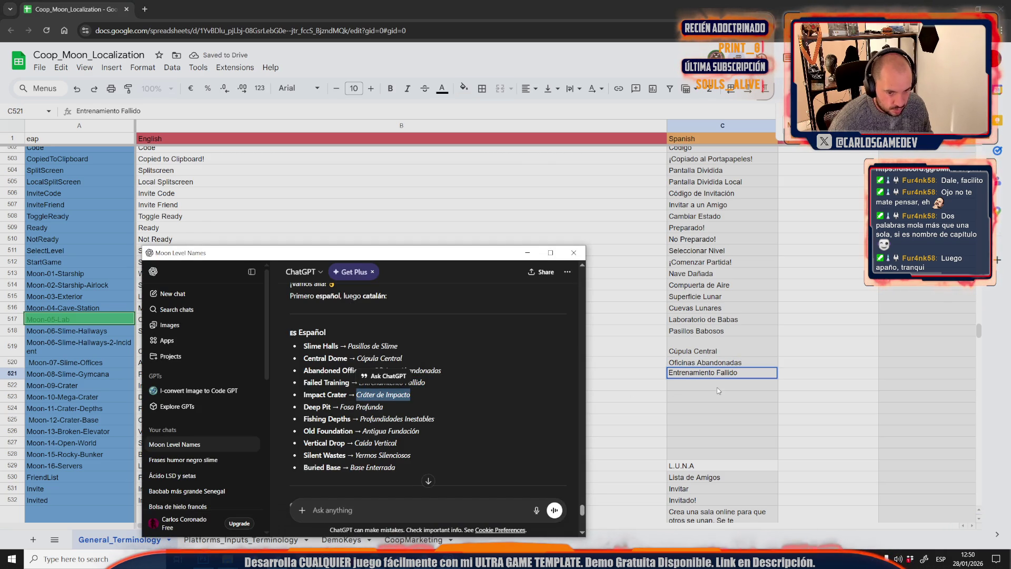
pyautogui.hotkey('alt', 'Tab')
pyautogui.press('Return')
pyautogui.hotkey('ctrl', 'v')
pyautogui.hotkey('alt', 'Tab')
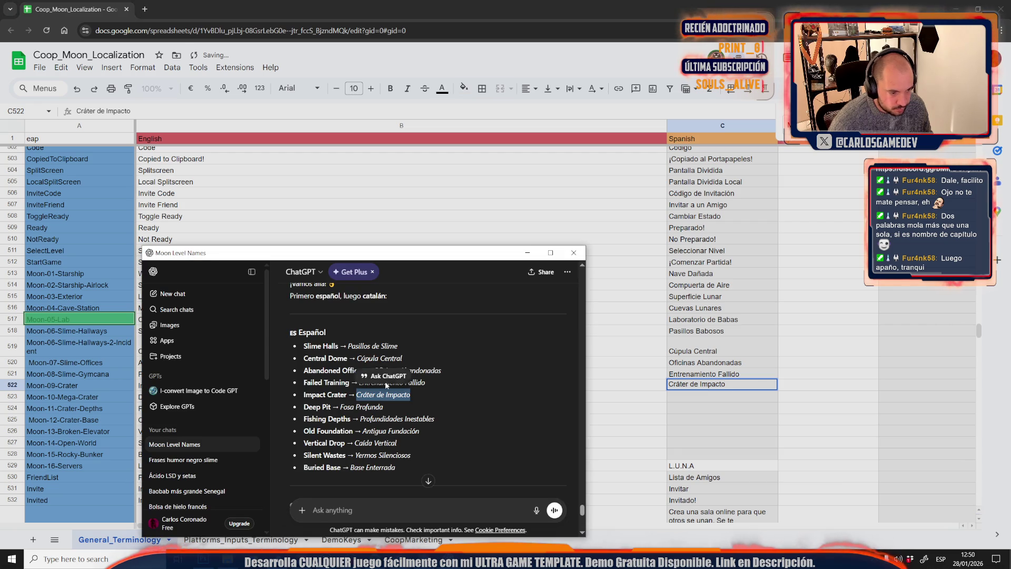
pyautogui.moveTo(386, 407); pyautogui.dragTo(339, 407)
pyautogui.hotkey('ctrl', 'c')
pyautogui.hotkey('alt', 'Tab')
pyautogui.press('Down')
pyautogui.hotkey('ctrl', 'v')
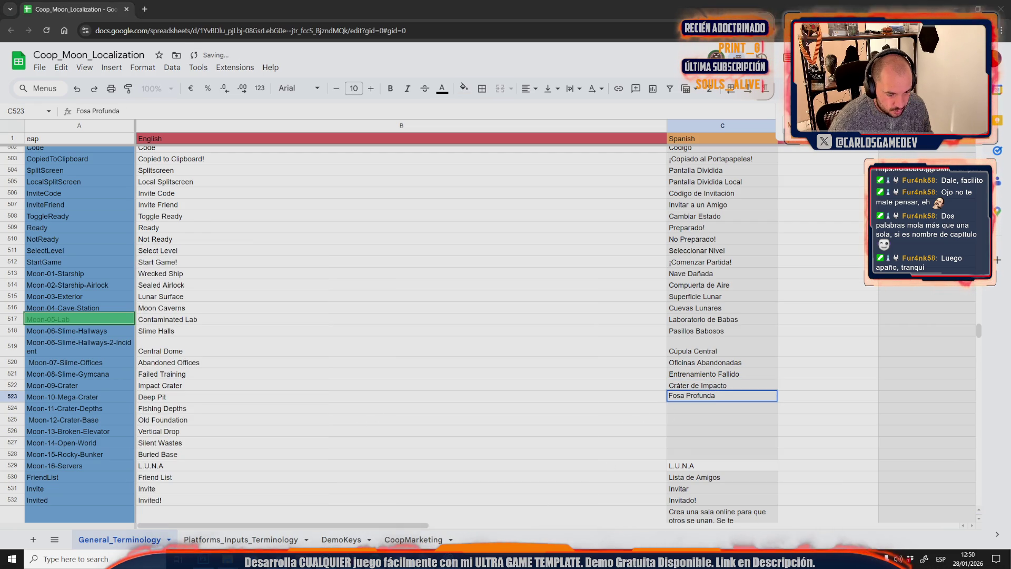
pyautogui.hotkey('alt', 'Tab')
# - Set C524 to 'Pesca en las profundidades' instead of the pasted Profundidades Inestables
pyautogui.moveTo(435, 419); pyautogui.dragTo(360, 428)
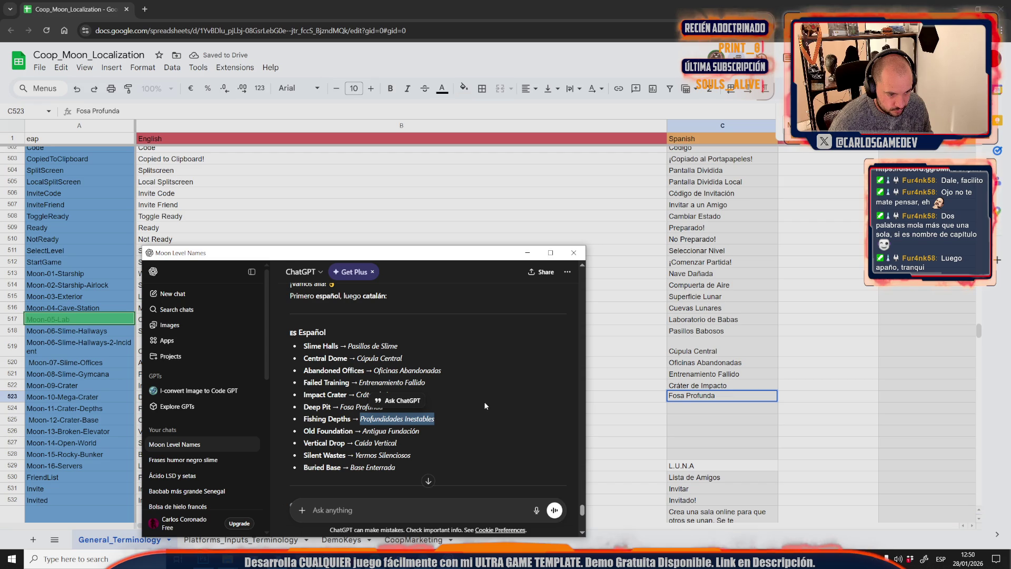
pyautogui.hotkey('alt', 'Tab')
pyautogui.doubleClick(687, 406)
pyautogui.hotkey('ctrl', 'v')
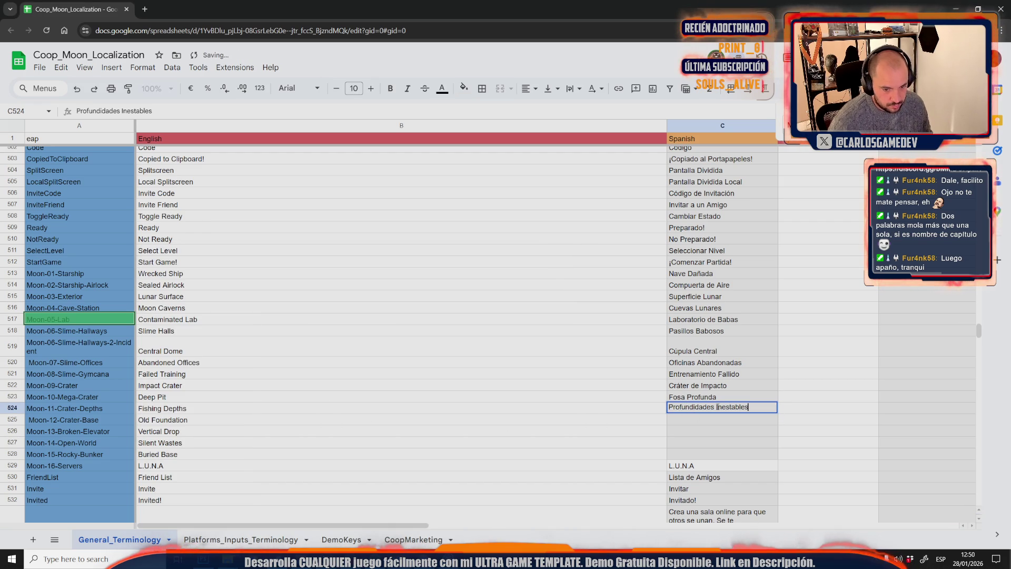
pyautogui.moveTo(716, 407); pyautogui.dragTo(768, 407)
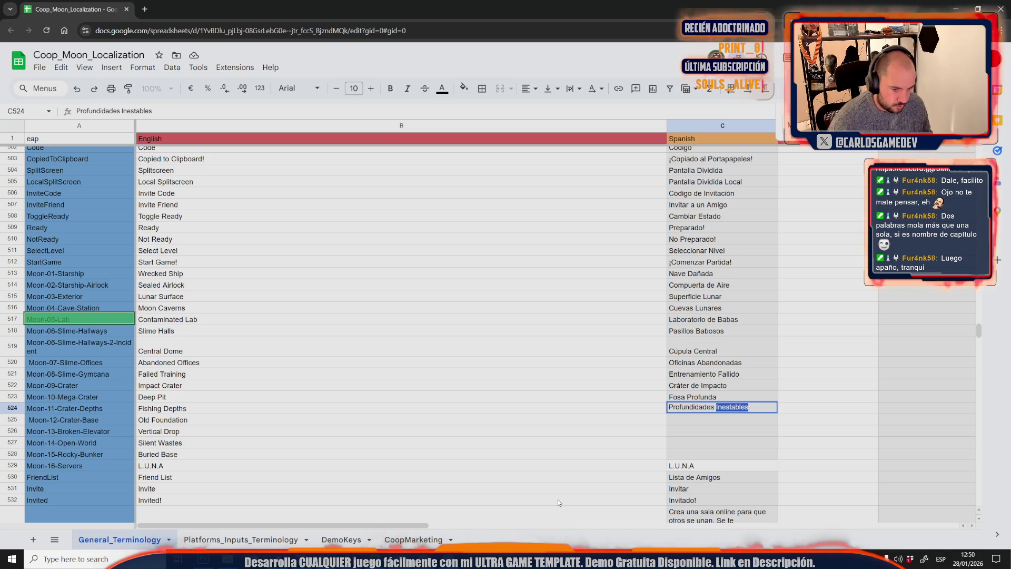
pyautogui.hotkey('ctrl', 'a')
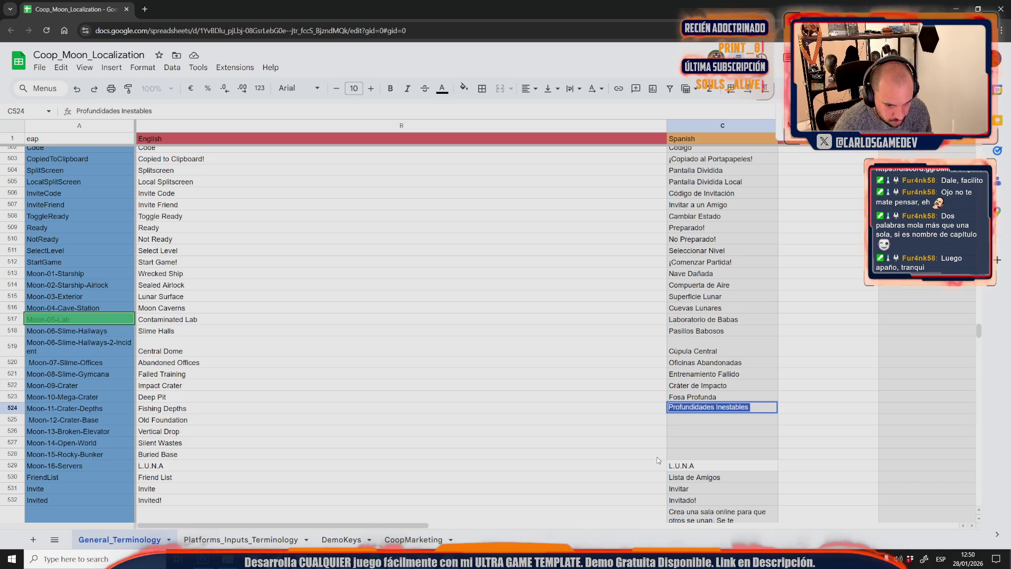
pyautogui.write('Pesca e')
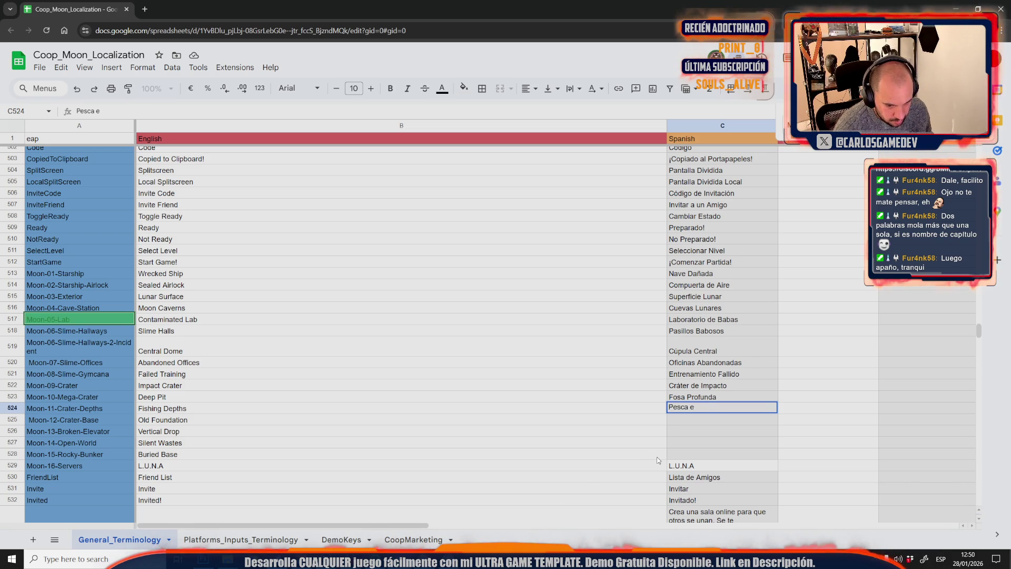
pyautogui.write('n las profundidades')
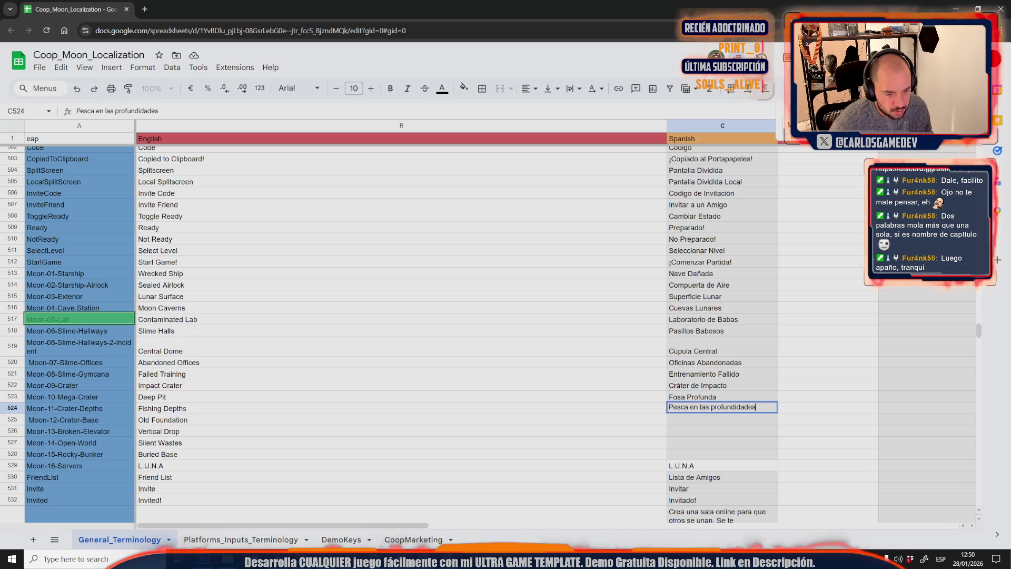
pyautogui.hotkey('alt', 'Tab')
# - Paste Antigua Fundación into C525 and Caída Vertical into C526
pyautogui.moveTo(362, 431)
pyautogui.mouseDown()
pyautogui.moveTo(400, 444)
pyautogui.moveTo(420, 430)
pyautogui.mouseUp()
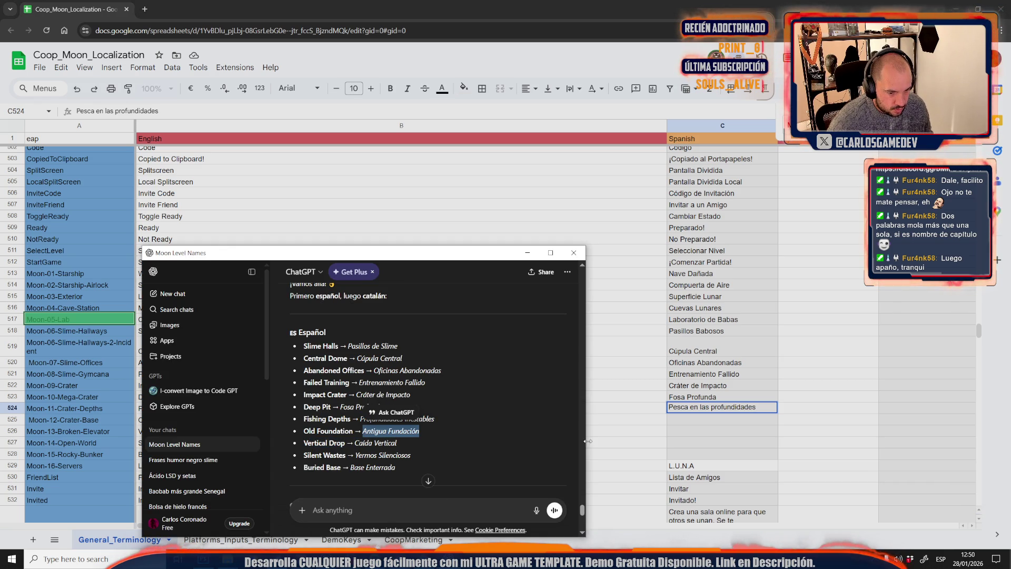
pyautogui.hotkey('ctrl', 'c')
pyautogui.hotkey('alt', 'Tab')
pyautogui.press('Return')
pyautogui.hotkey('ctrl', 'v')
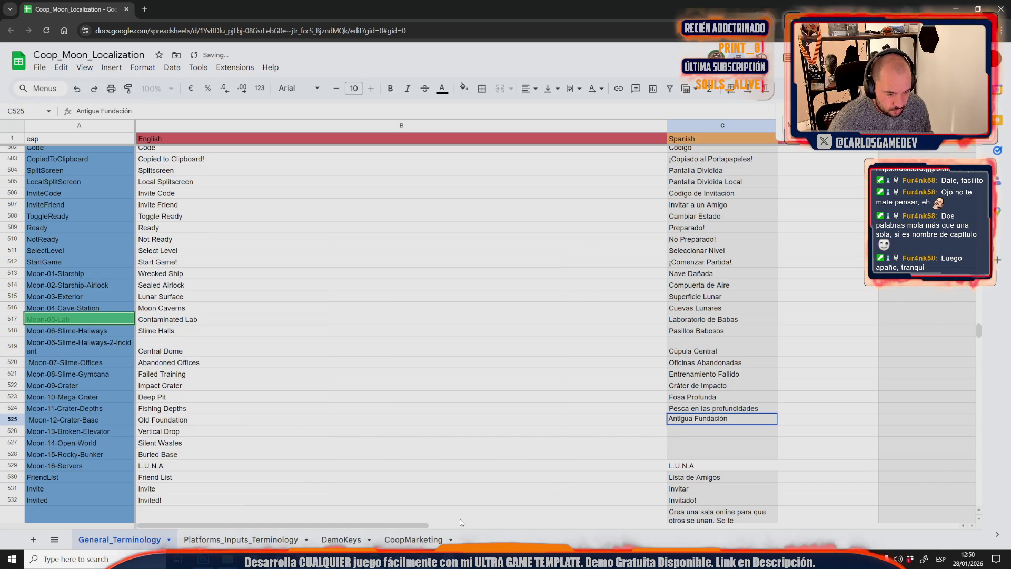
pyautogui.hotkey('alt', 'Tab')
pyautogui.moveTo(398, 443); pyautogui.dragTo(352, 451)
pyautogui.hotkey('ctrl', 'c')
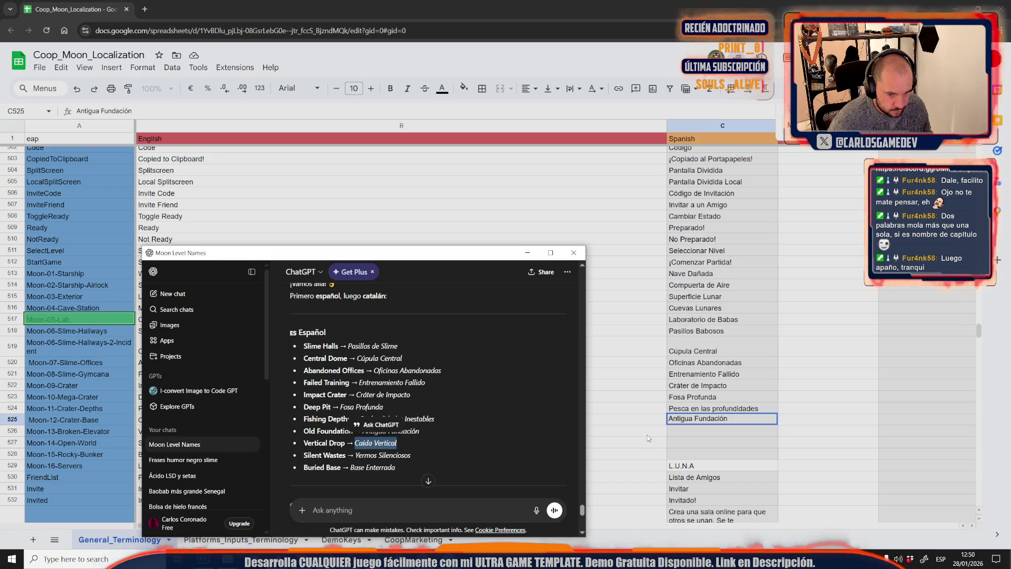
pyautogui.click(683, 432)
pyautogui.hotkey('ctrl', 'v')
pyautogui.hotkey('alt', 'Tab')
# - Paste Yermos Silenciosos into C527 and Base Enterrada into C528
pyautogui.moveTo(415, 460); pyautogui.dragTo(354, 456)
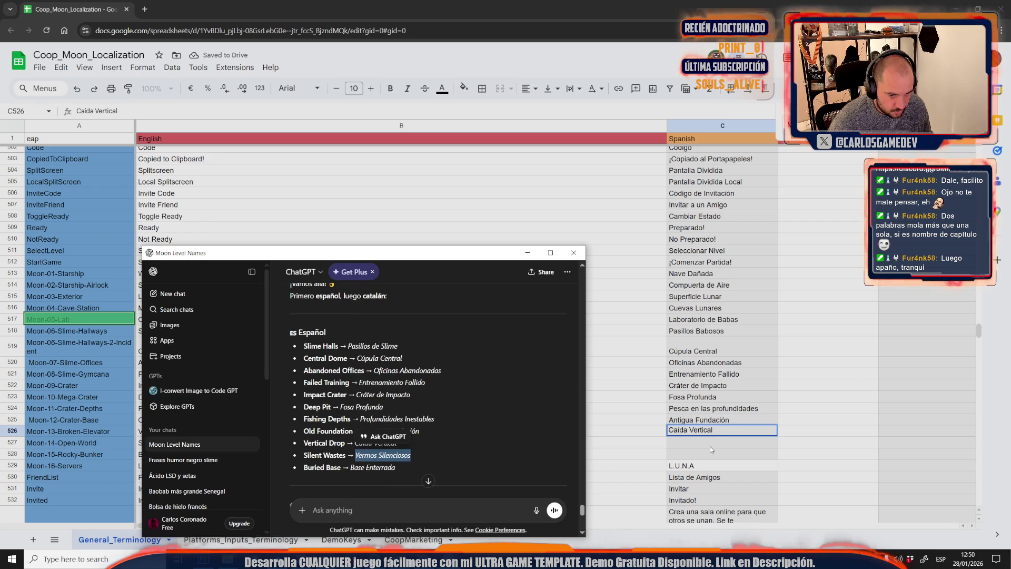
pyautogui.hotkey('ctrl', 'c')
pyautogui.click(709, 447)
pyautogui.hotkey('ctrl', 'v')
pyautogui.hotkey('alt', 'Tab')
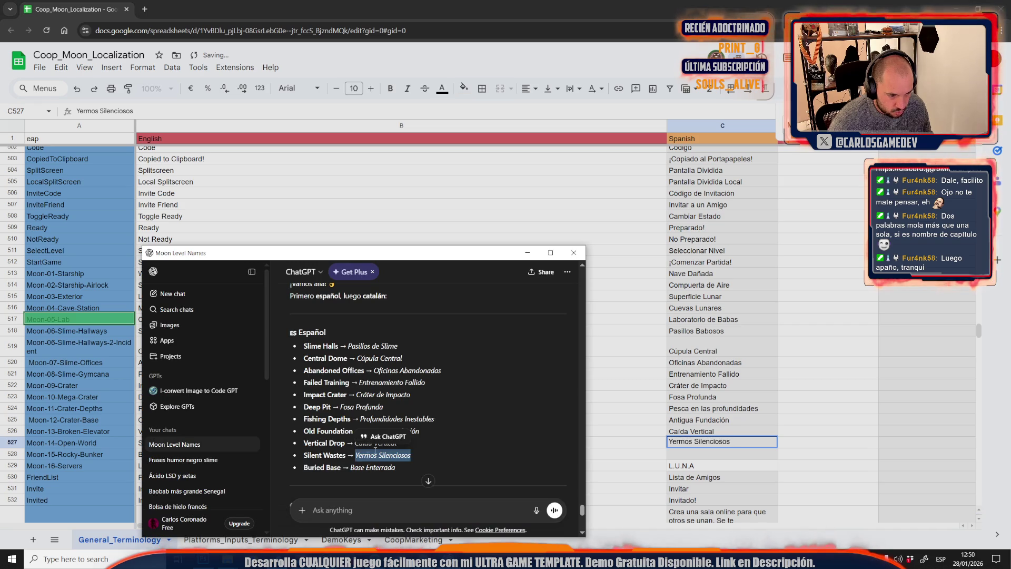
pyautogui.click(396, 467)
pyautogui.moveTo(396, 468); pyautogui.dragTo(351, 471)
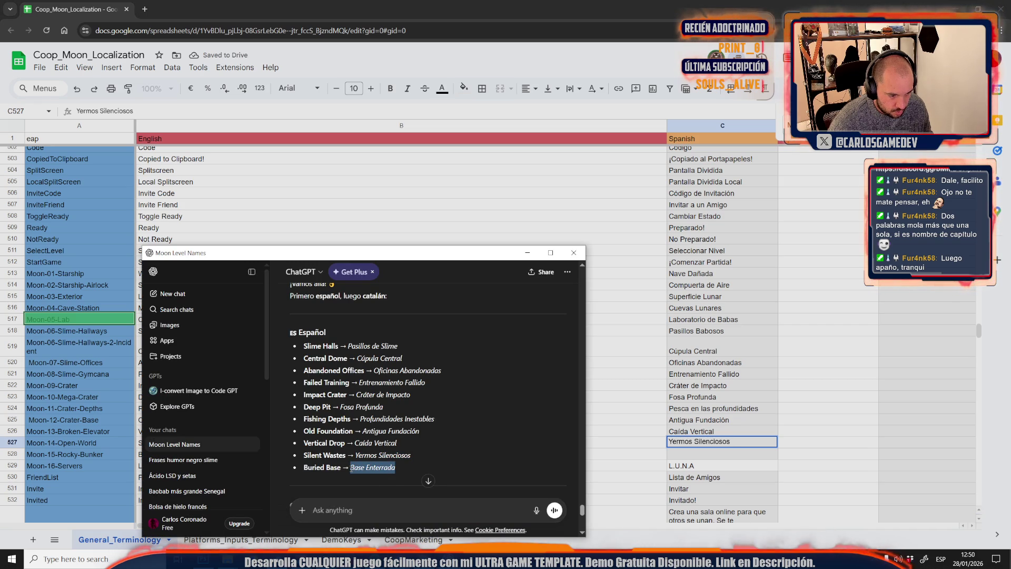
pyautogui.hotkey('ctrl', 'c')
pyautogui.hotkey('alt', 'Tab')
pyautogui.click(704, 455)
pyautogui.hotkey('ctrl', 'v')
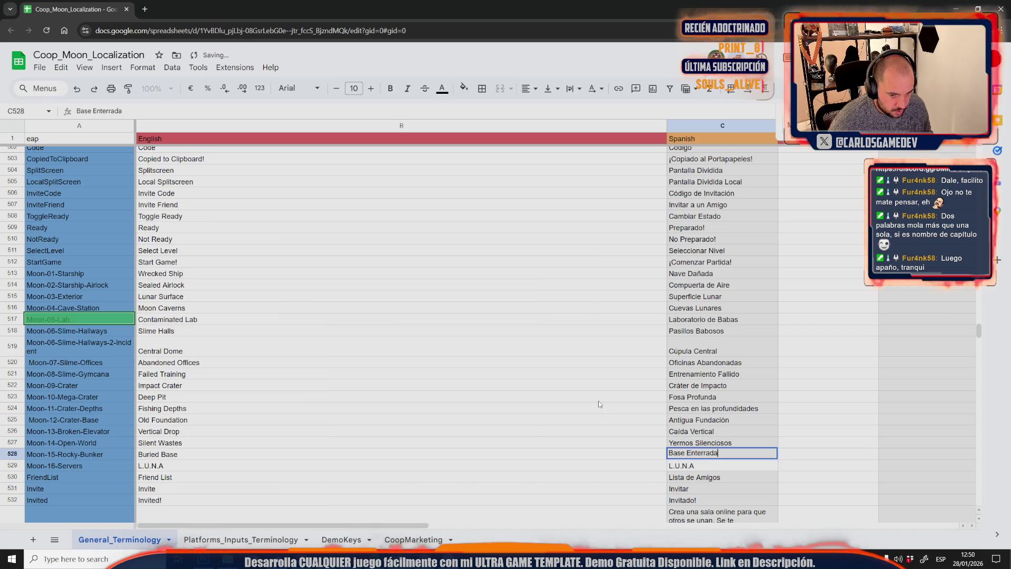
pyautogui.click(599, 403)
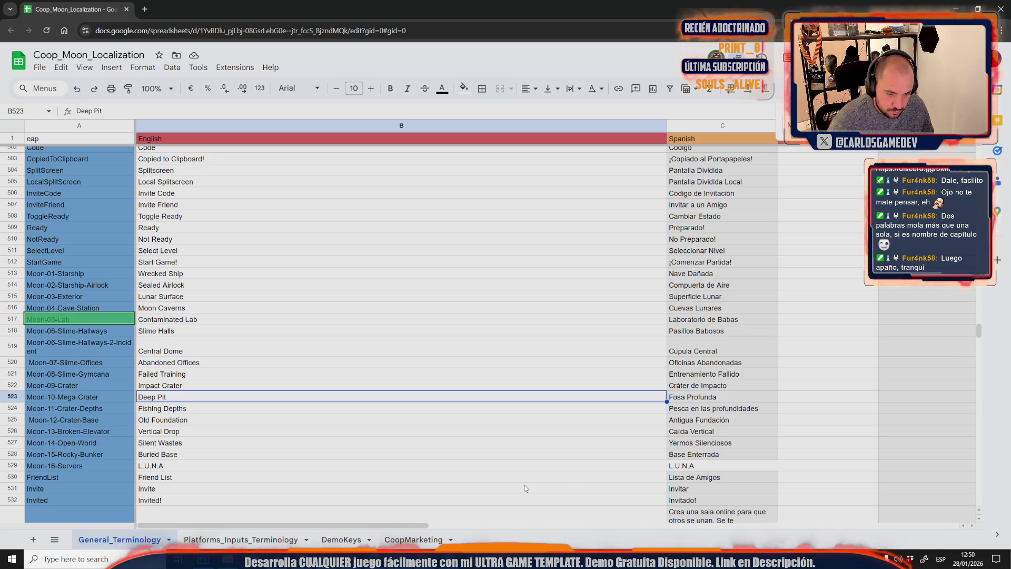
# - Copy Spanish names C518:C528, request Catalan translations in ChatGPT, and tile the chat beside the sheet
pyautogui.click(695, 458)
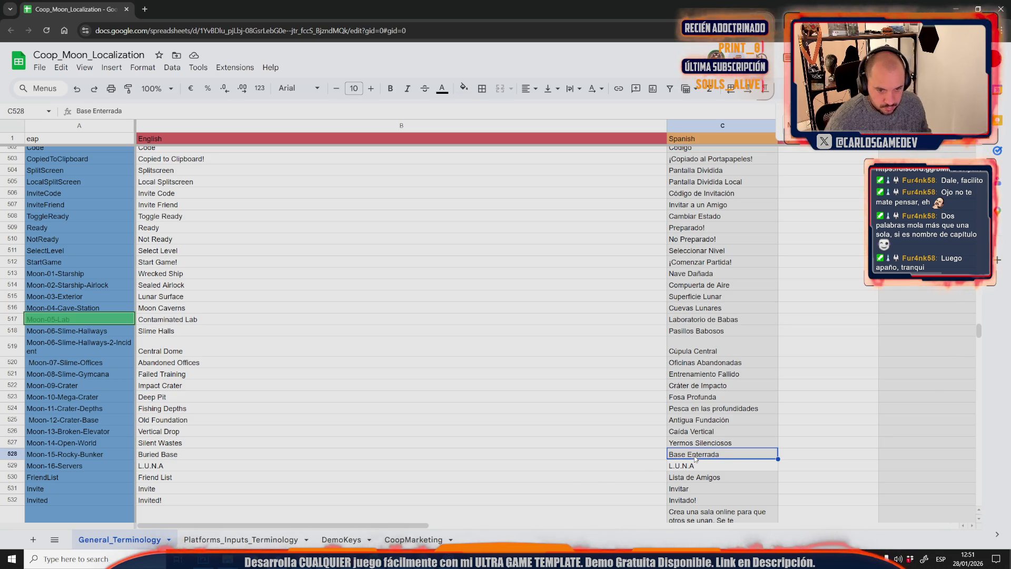
pyautogui.keyDown('shift'); pyautogui.click(706, 331); pyautogui.keyUp('shift')
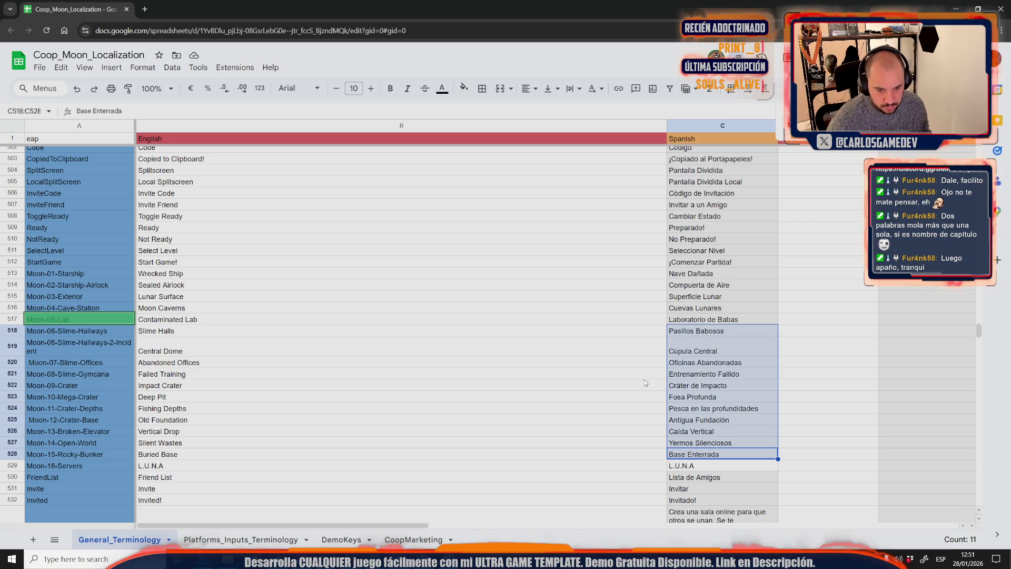
pyautogui.hotkey('alt', 'Tab')
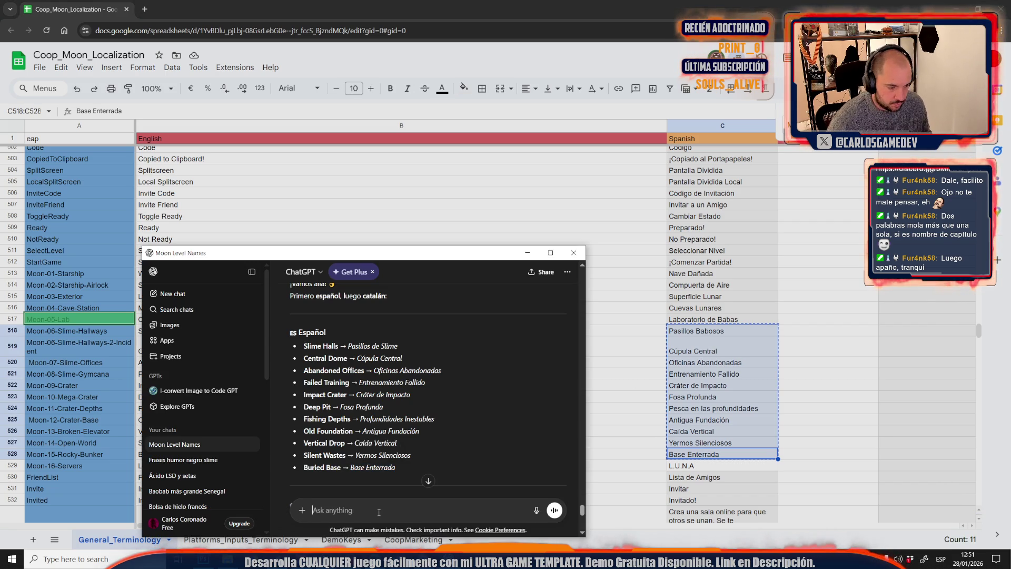
pyautogui.write('traduce al c')
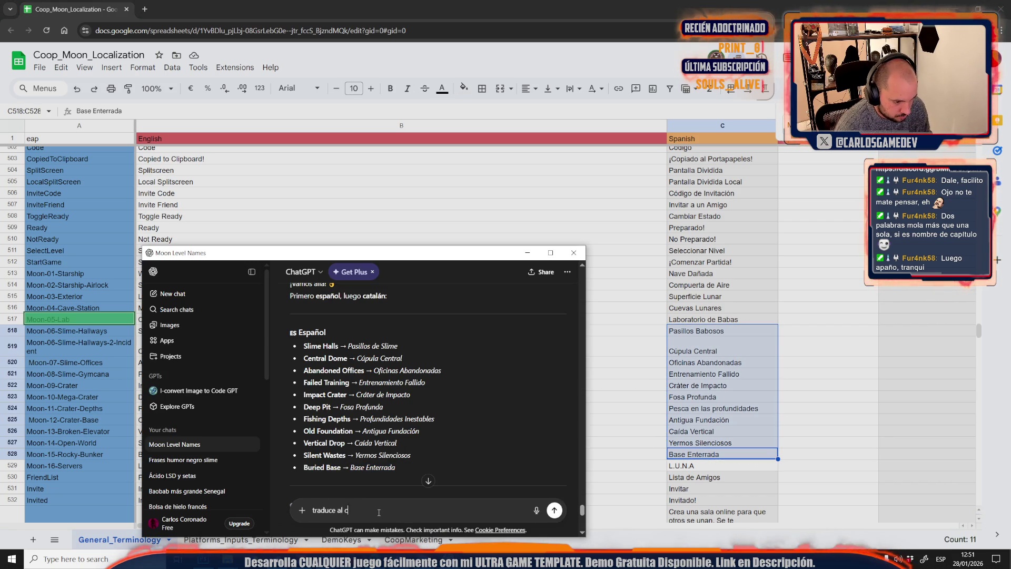
pyautogui.write('at: bab')
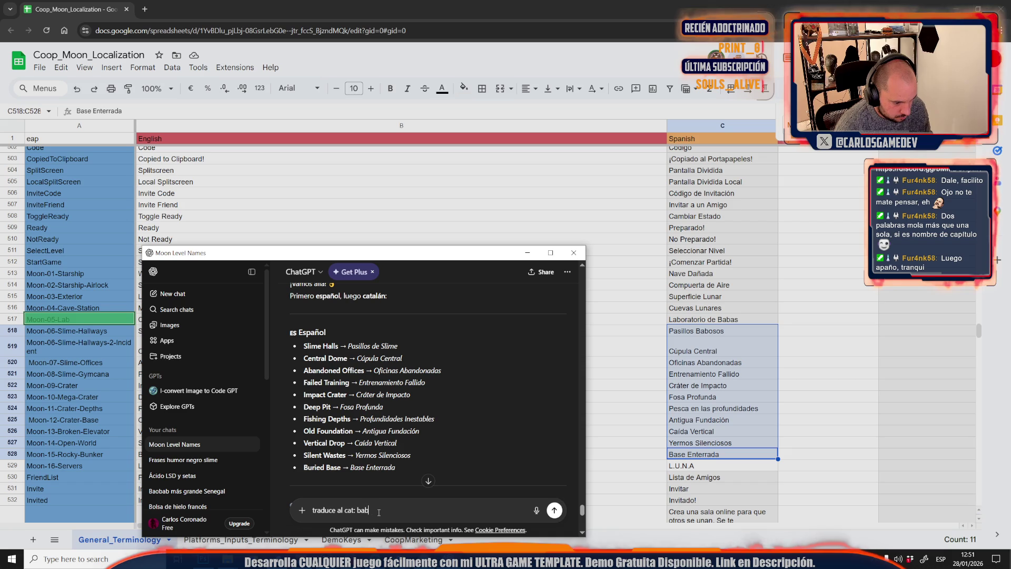
pyautogui.write('asslime')
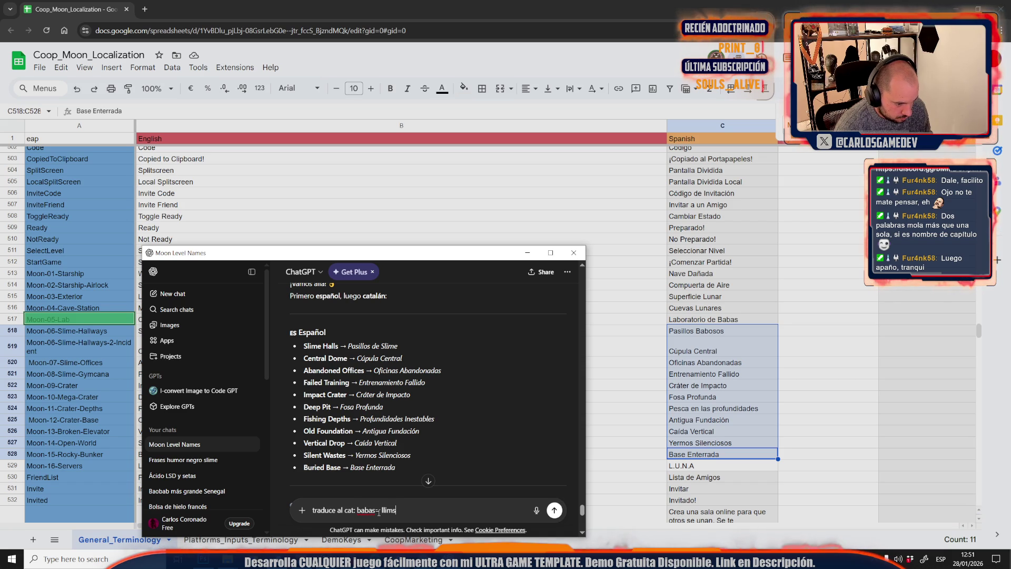
pyautogui.press('Return')
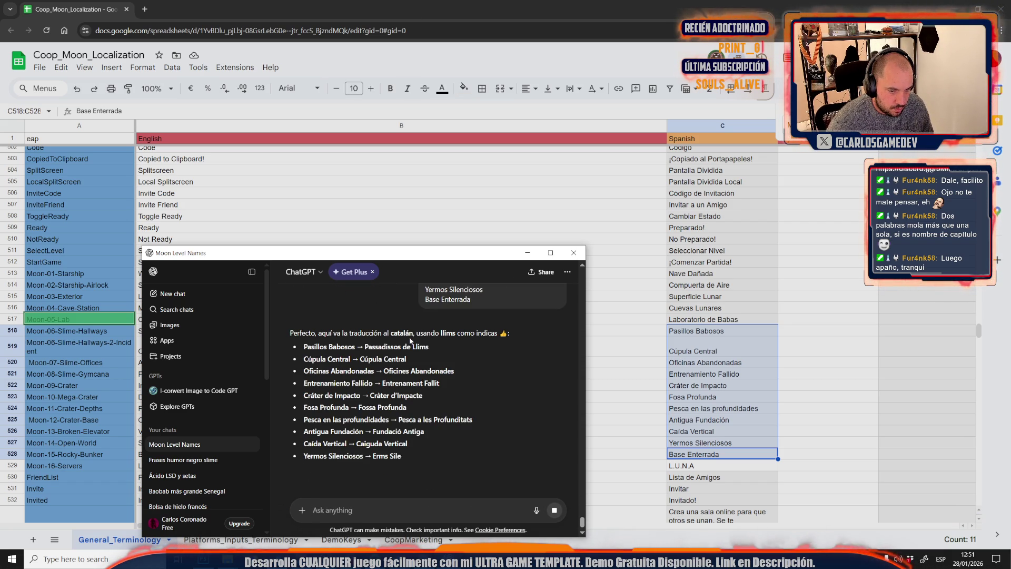
pyautogui.moveTo(369, 8)
pyautogui.mouseDown()
pyautogui.moveTo(133, 148)
pyautogui.moveTo(0, 142)
pyautogui.mouseUp()
pyautogui.click(601, 131)
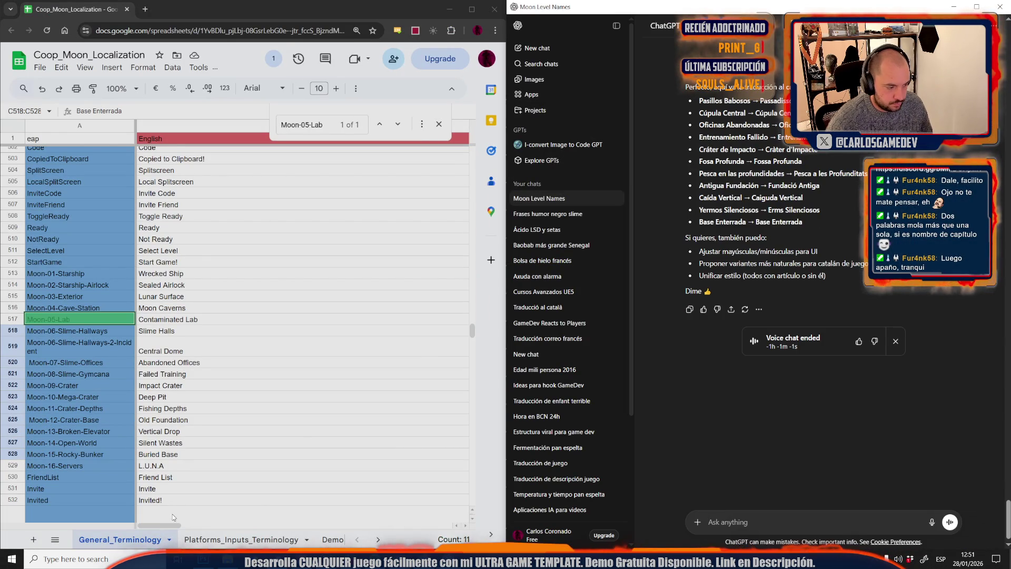
# - Scroll to the Catalan column, view the Level5 thumbnail texture in Unreal, then bring up Photoshop
pyautogui.moveTo(163, 526); pyautogui.dragTo(256, 521)
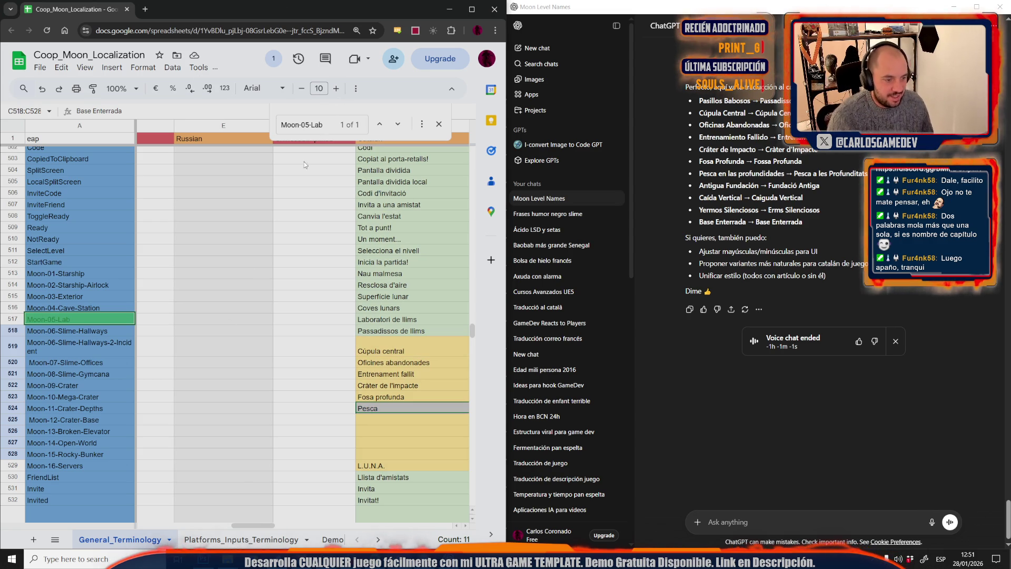
pyautogui.moveTo(203, 558)
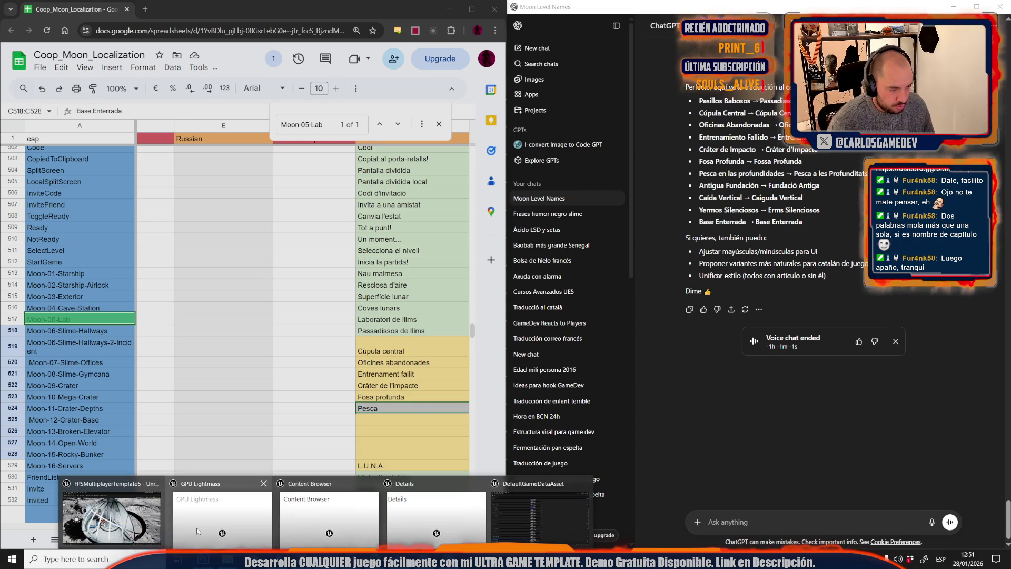
pyautogui.click(131, 504)
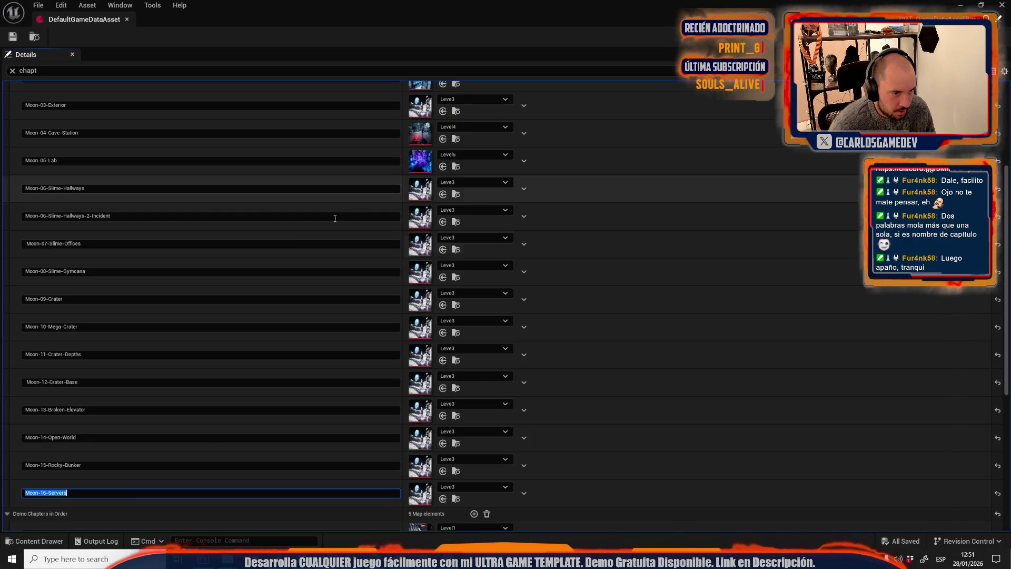
pyautogui.doubleClick(416, 170)
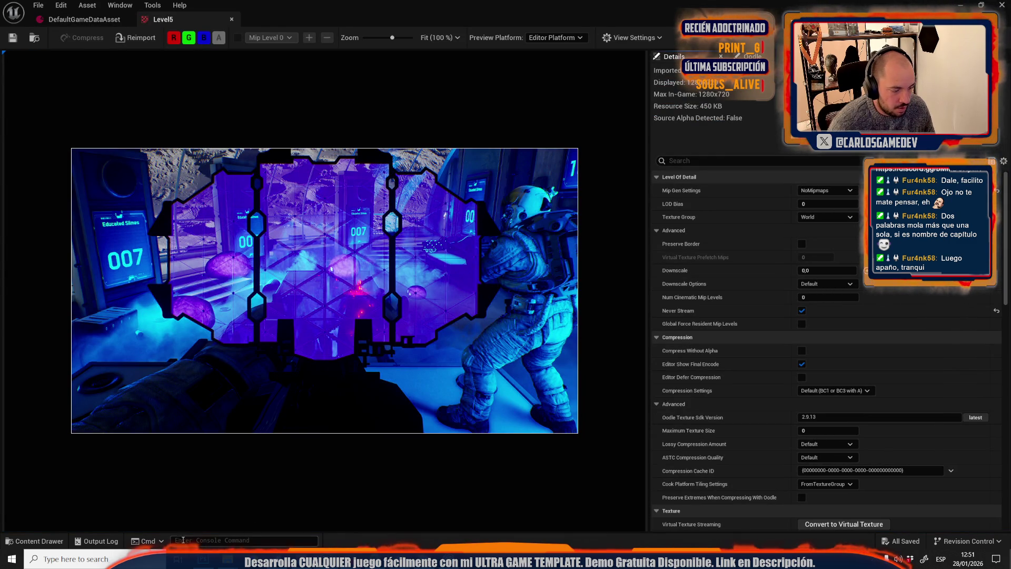
pyautogui.click(179, 558)
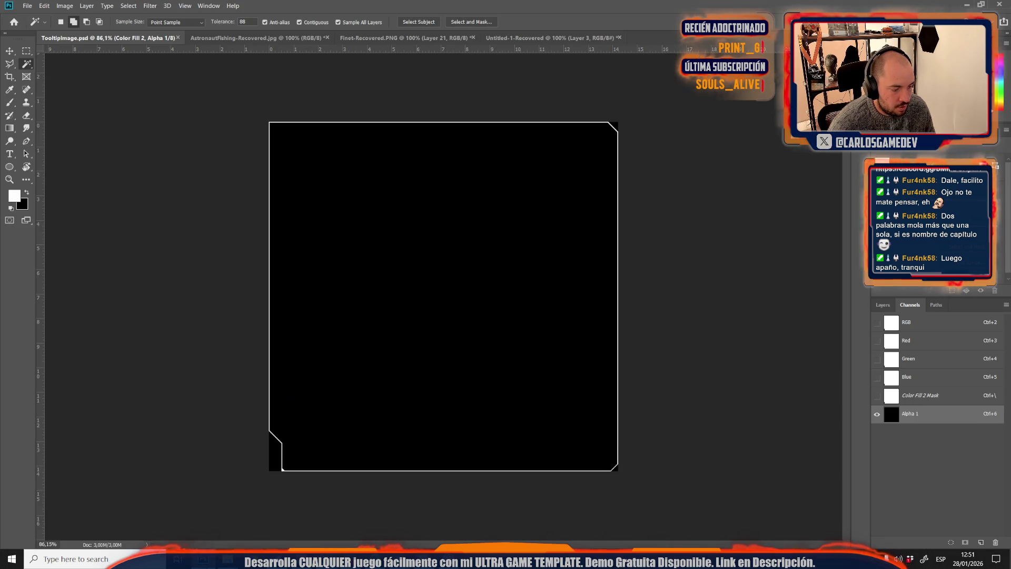
# - Create a new white 1280 × 720 pixel document through File > New
pyautogui.click(27, 6)
pyautogui.click(35, 18)
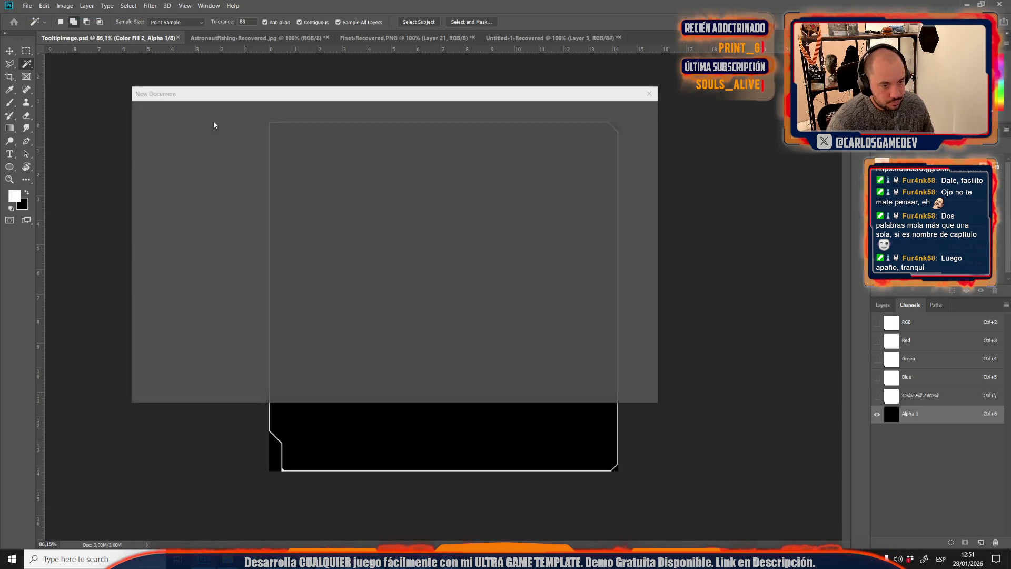
pyautogui.doubleClick(549, 185)
pyautogui.write('12')
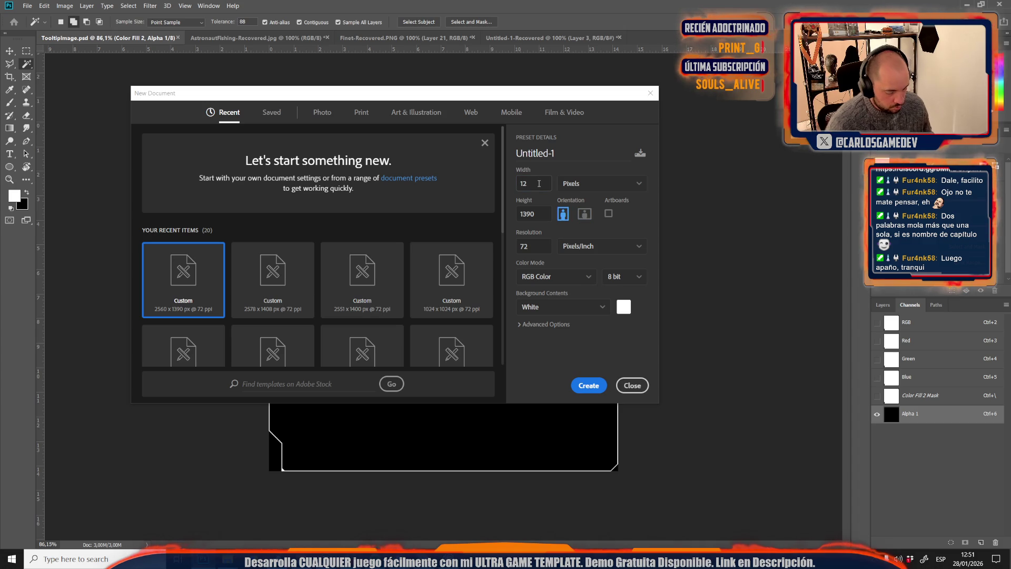
pyautogui.doubleClick(532, 186)
pyautogui.write('80')
pyautogui.doubleClick(539, 211)
pyautogui.write('720')
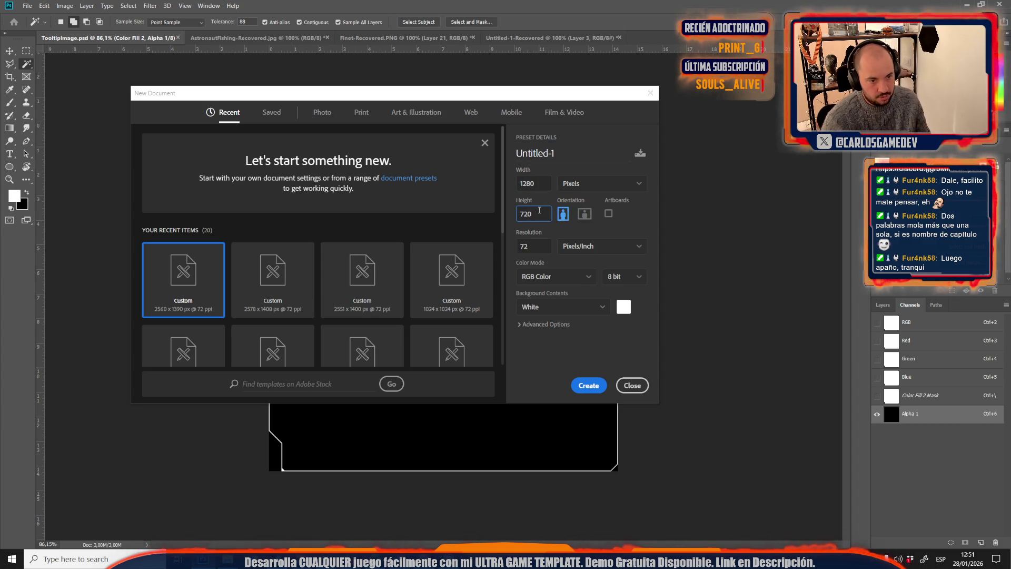
pyautogui.press('Return')
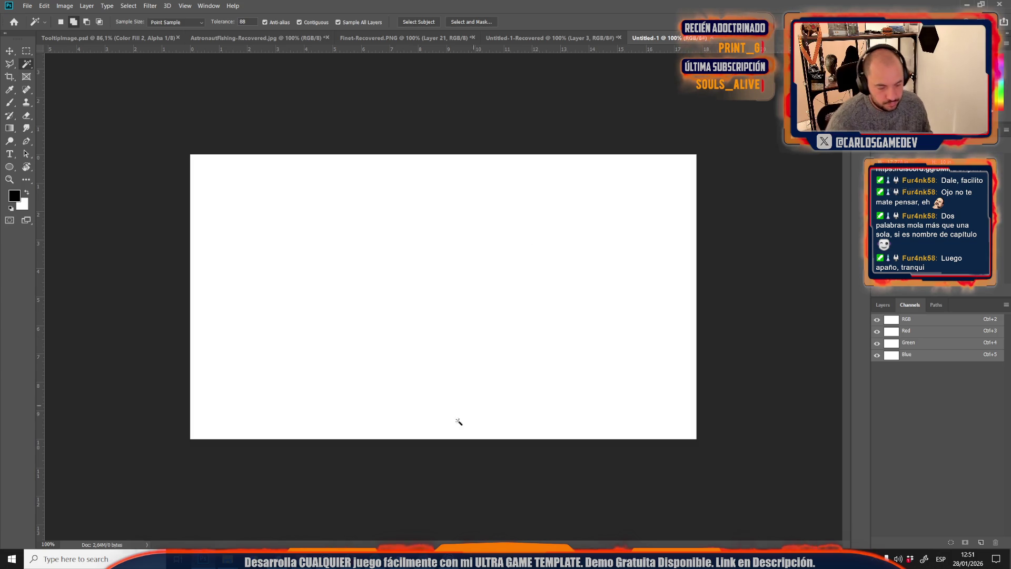
# - Close the GPU Lightmass, Content Browser and Details windows and the Level5 texture editor
pyautogui.moveTo(326, 559)
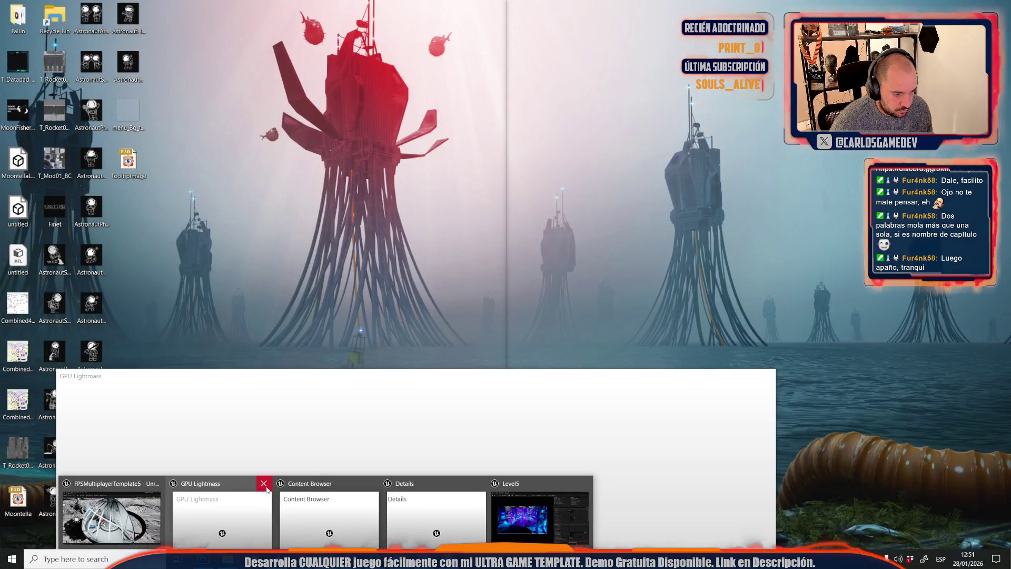
pyautogui.click(264, 483)
pyautogui.click(263, 484)
pyautogui.click(367, 483)
pyautogui.click(416, 509)
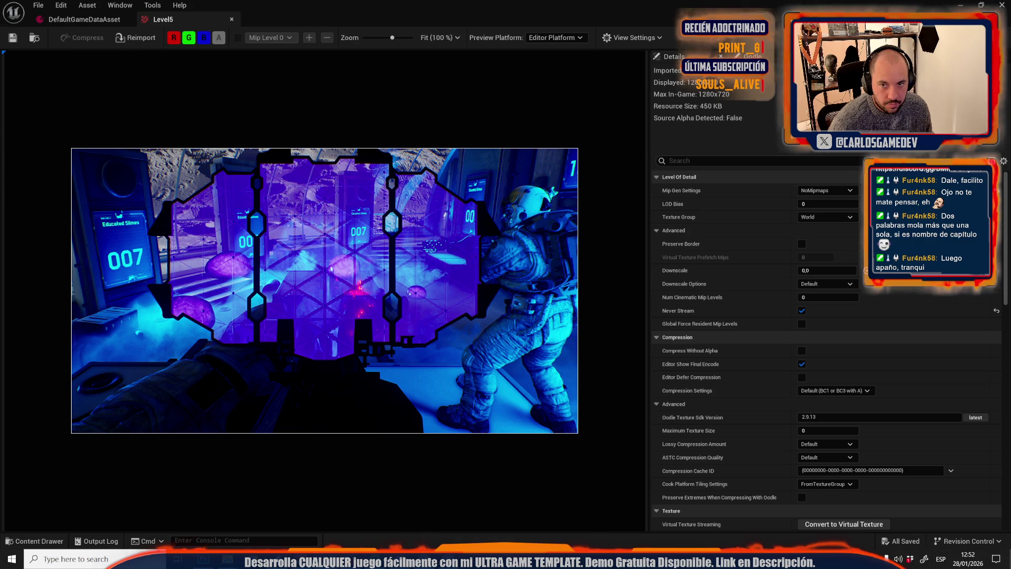
pyautogui.click(1002, 6)
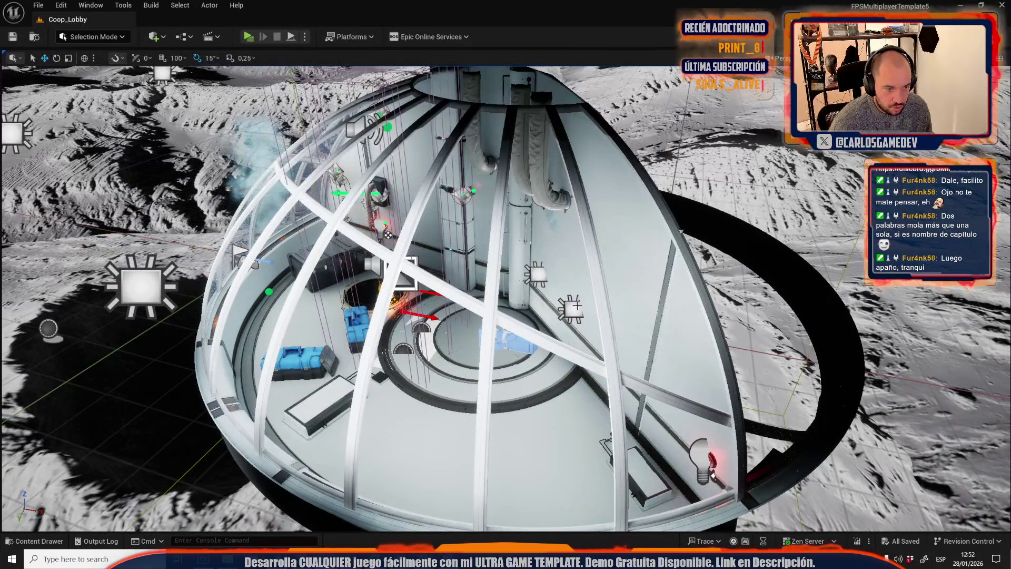
# - Open level _Moon/Maps/Moon-06-Slime-Hallways, fly the camera through it and fill the window with the viewport
pyautogui.click(39, 5)
pyautogui.click(69, 56)
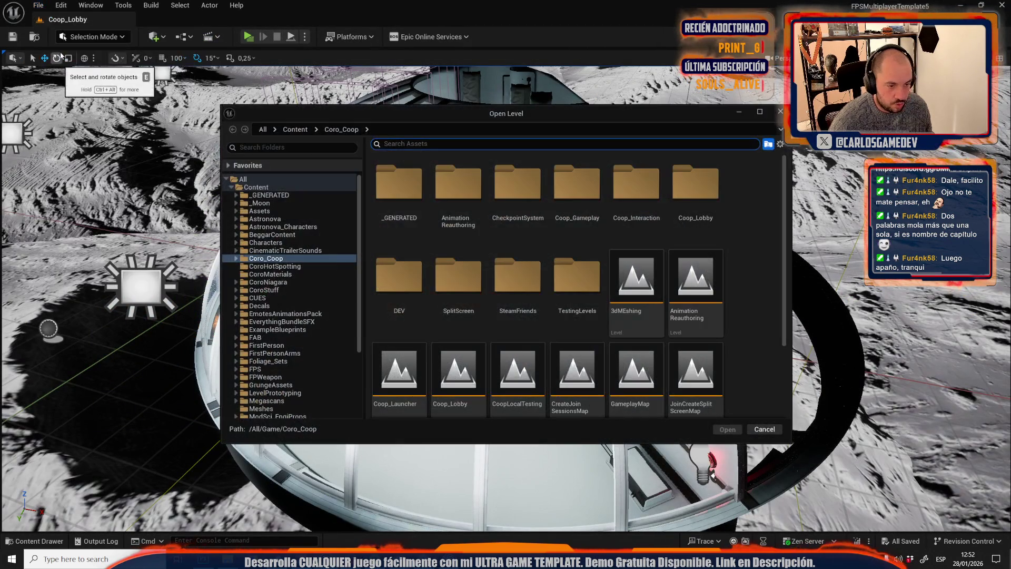
pyautogui.scroll(-2, 479, 334)
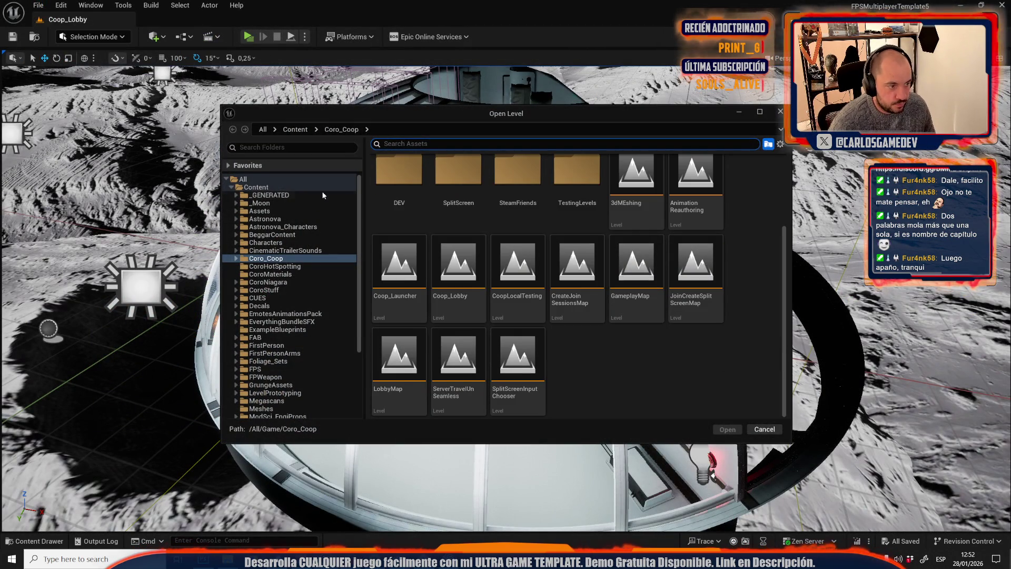
pyautogui.click(260, 203)
pyautogui.doubleClick(576, 179)
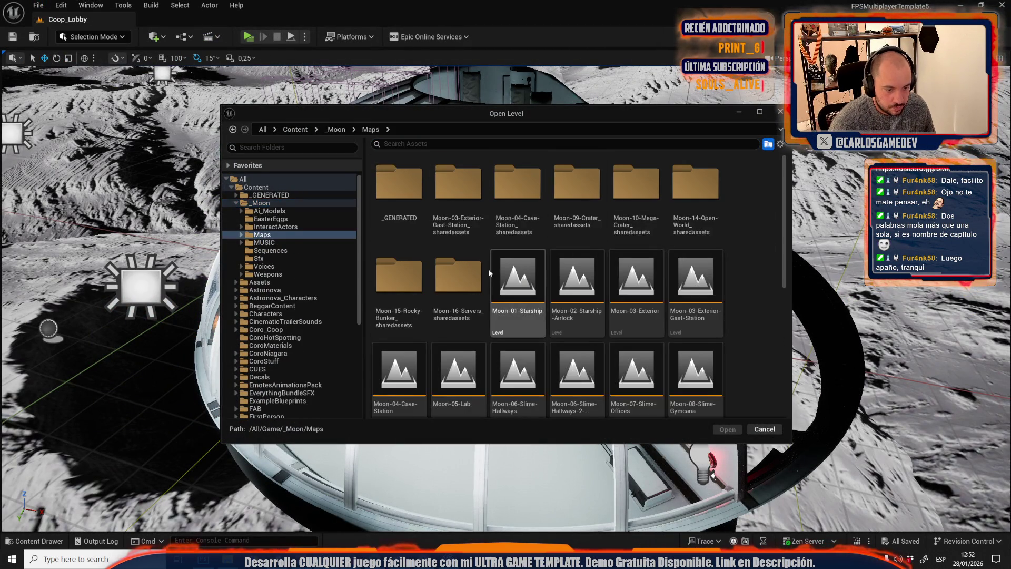
pyautogui.scroll(-2, 489, 270)
pyautogui.click(510, 295)
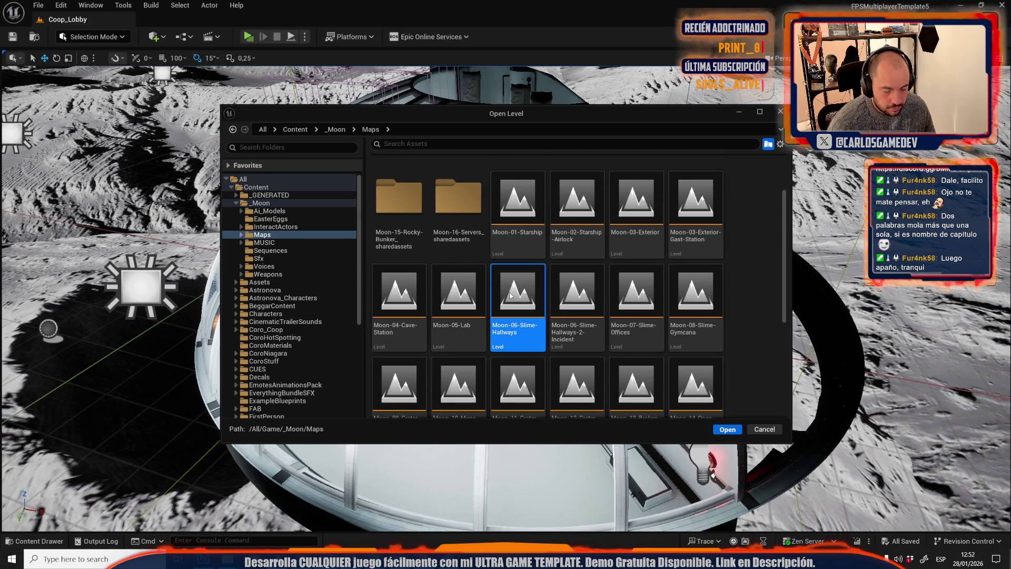
pyautogui.press('Return')
pyautogui.moveTo(466, 289)
pyautogui.mouseDown()
pyautogui.moveTo(518, 289)
pyautogui.moveTo(519, 242)
pyautogui.moveTo(519, 290)
pyautogui.moveTo(421, 274)
pyautogui.mouseUp()
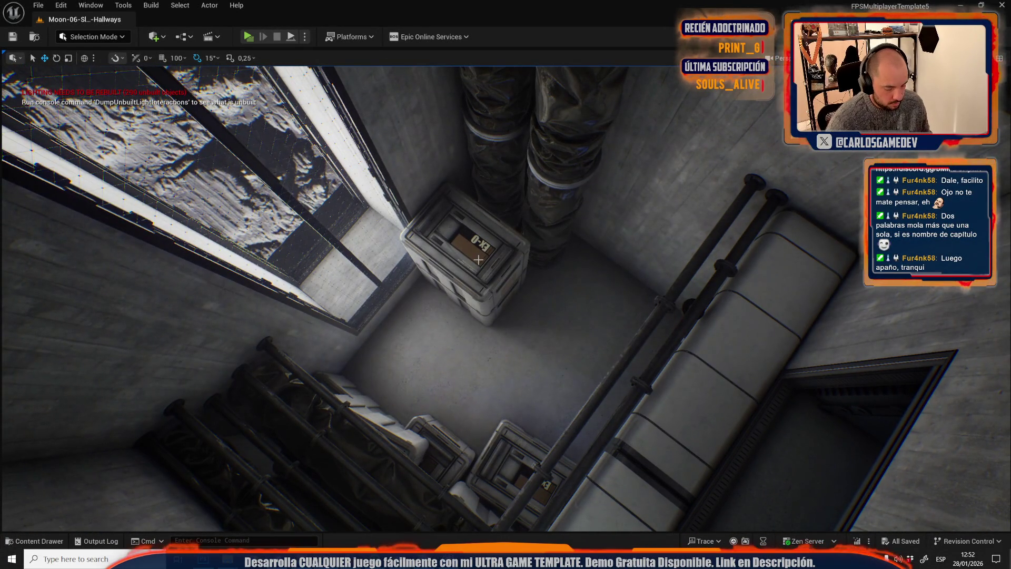
pyautogui.press('F11')
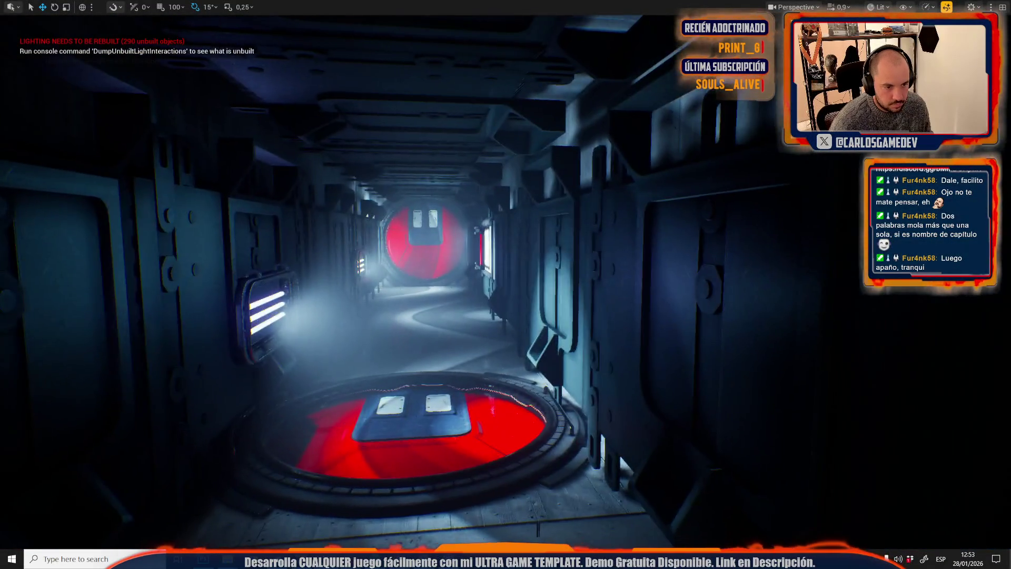
# - Frame the corridor toward the red hatch and far red door, then paste the capture into Photoshop
pyautogui.scroll(-3, 505, 285)
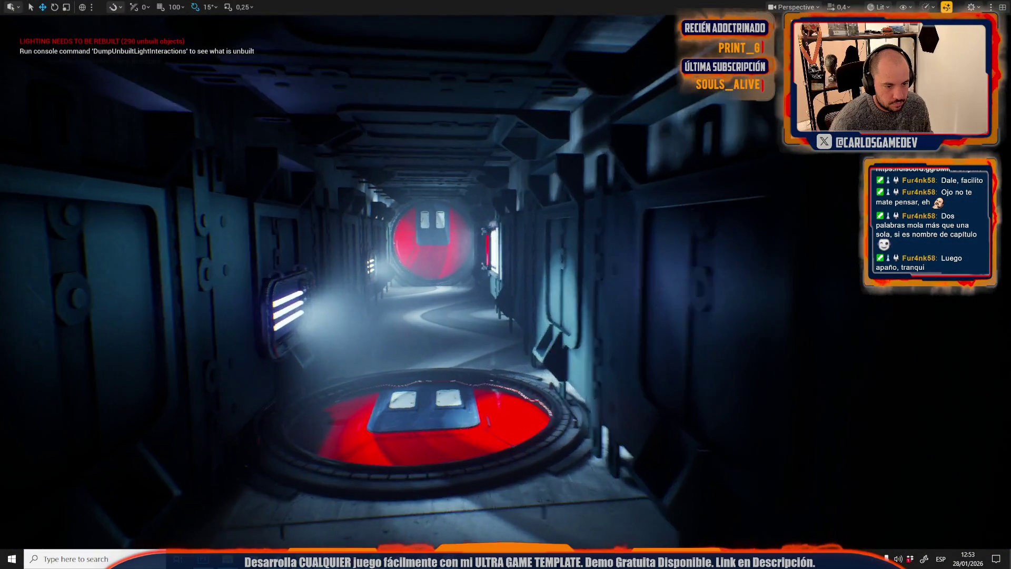
pyautogui.press('w')
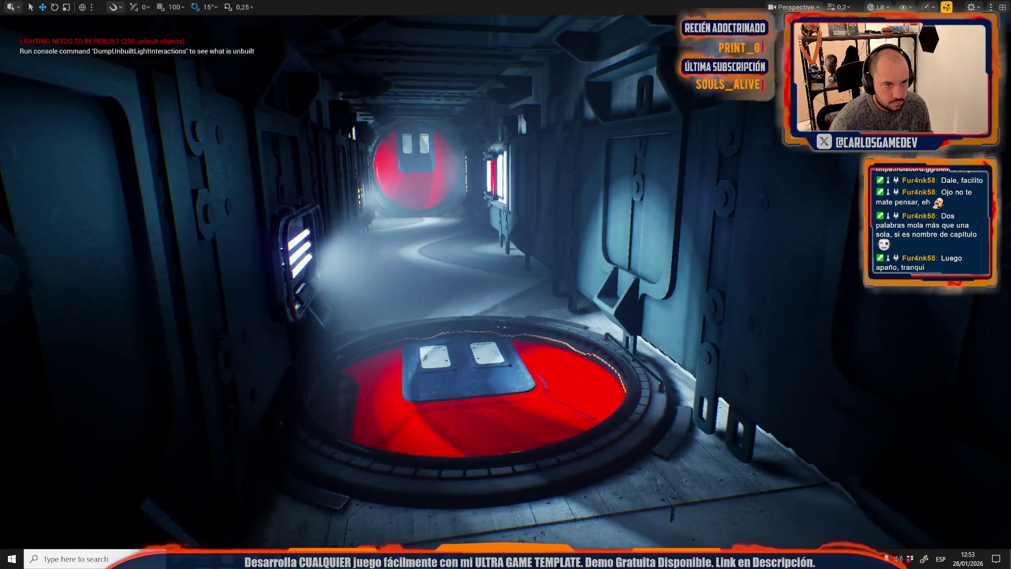
pyautogui.press('w')
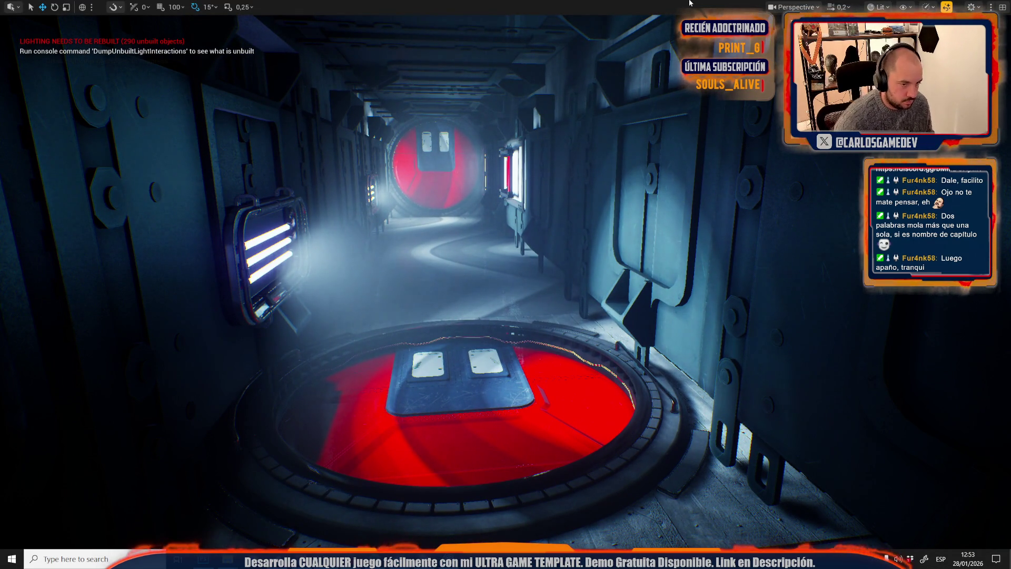
pyautogui.press('s')
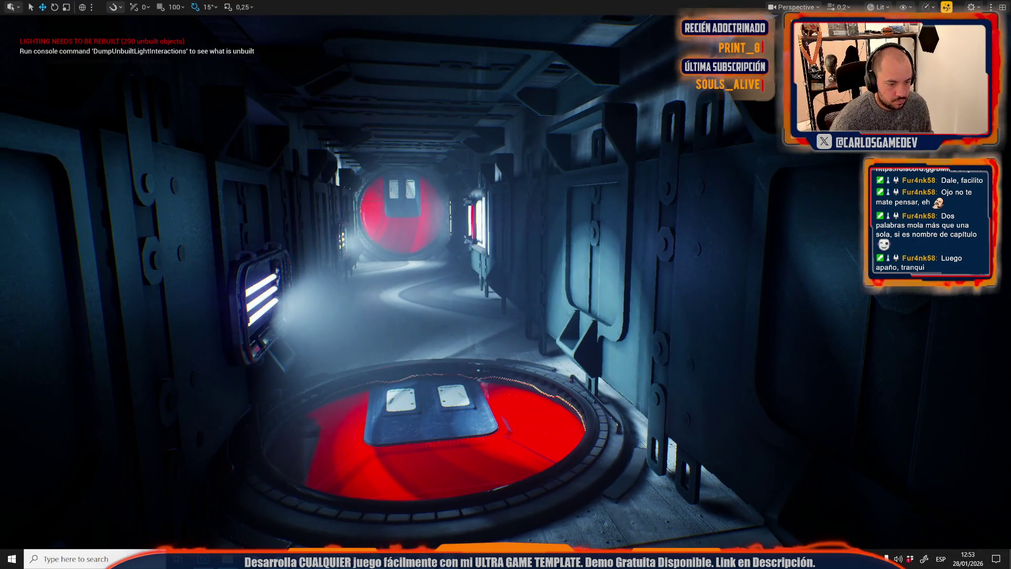
pyautogui.press('a')
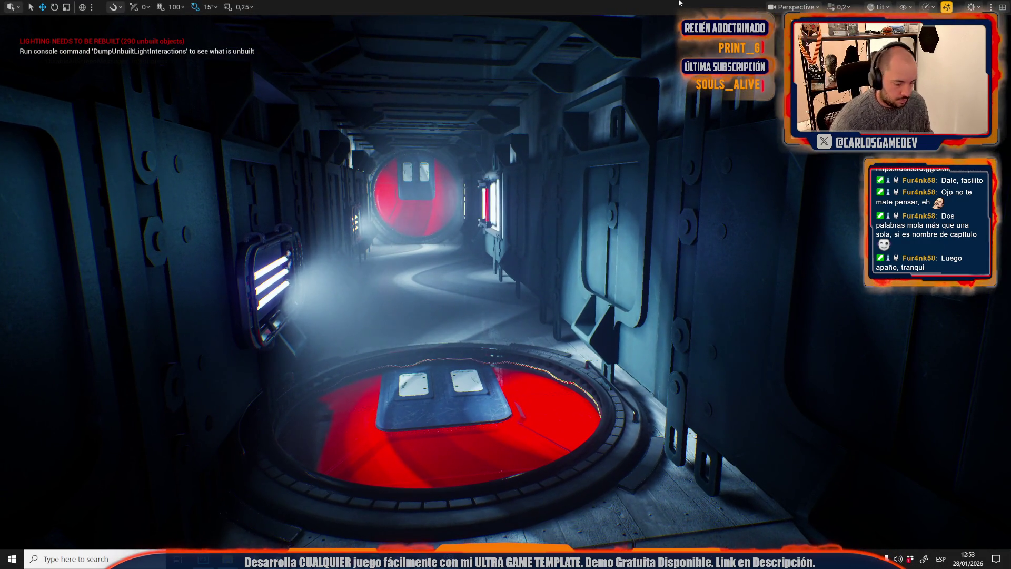
pyautogui.hotkey('alt', 'Tab')
pyautogui.hotkey('ctrl', 'v')
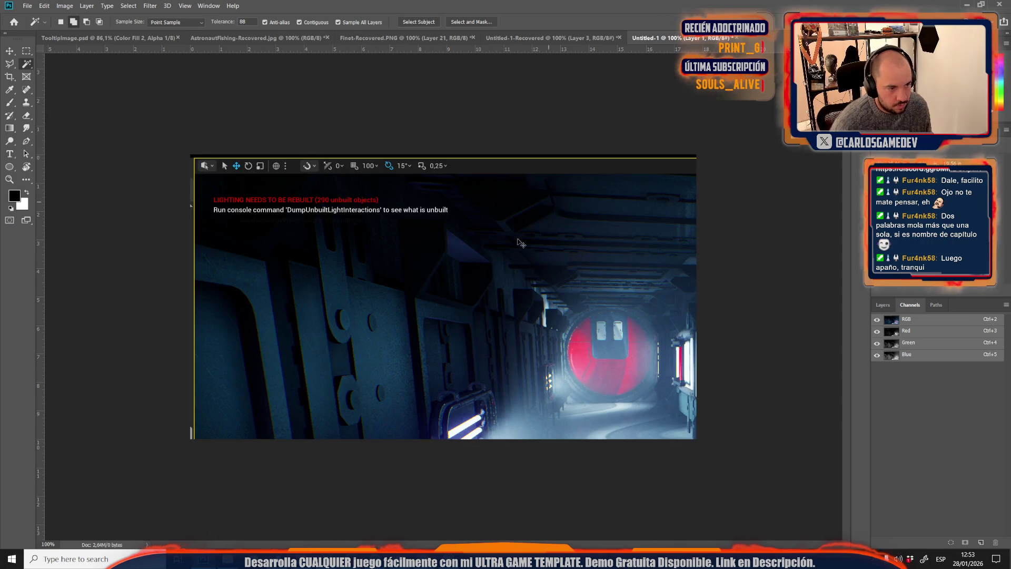
# - Free-transform the pasted corridor capture down to about 58% width, then return to Unreal
pyautogui.hotkey('ctrl', 't')
pyautogui.moveTo(473, 295); pyautogui.dragTo(449, 260)
pyautogui.scroll(-3, 450, 259)
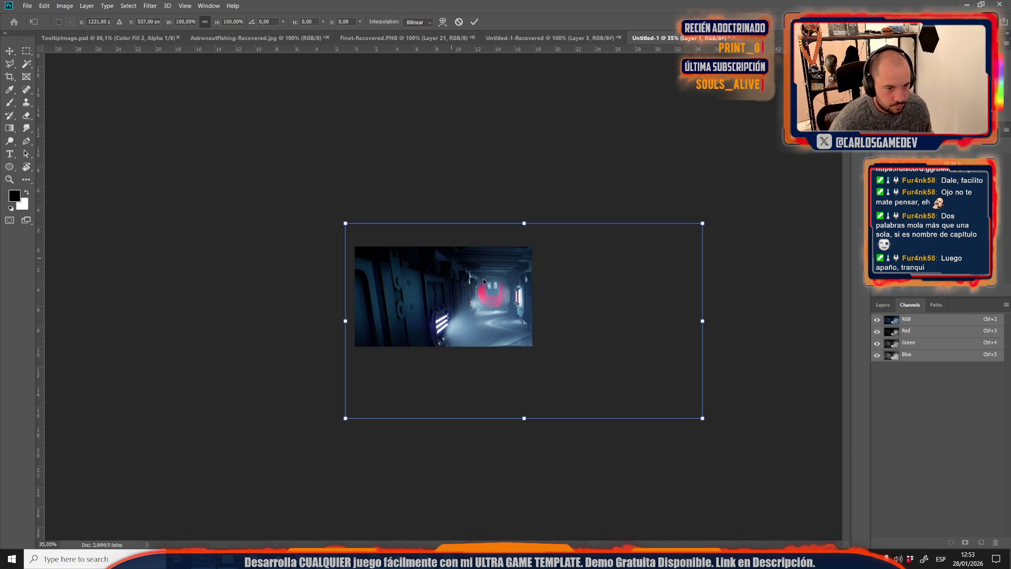
pyautogui.moveTo(703, 418)
pyautogui.mouseDown()
pyautogui.moveTo(666, 397)
pyautogui.moveTo(588, 406)
pyautogui.moveTo(548, 344)
pyautogui.moveTo(551, 353)
pyautogui.mouseUp()
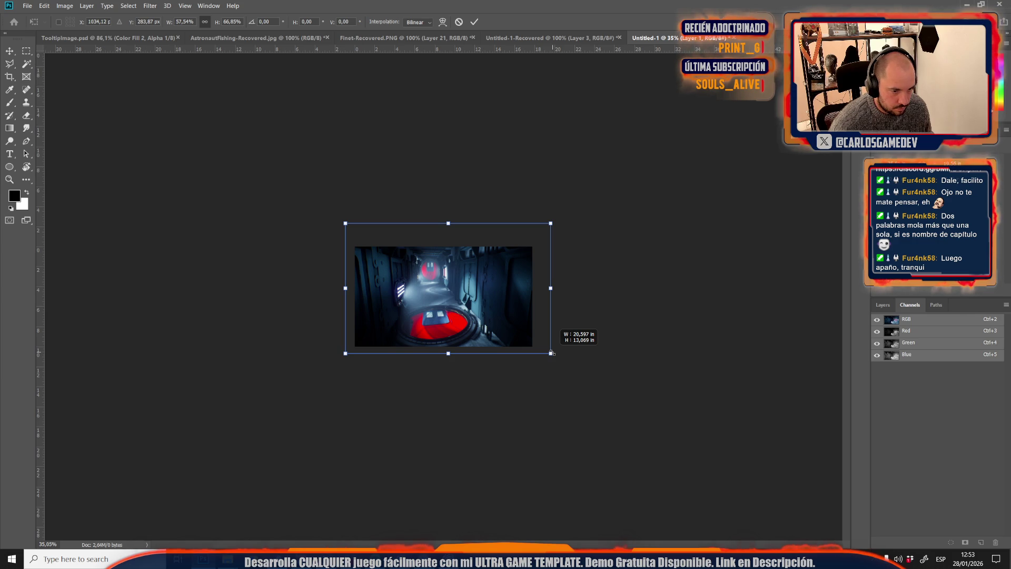
pyautogui.press('Return')
pyautogui.press('w')
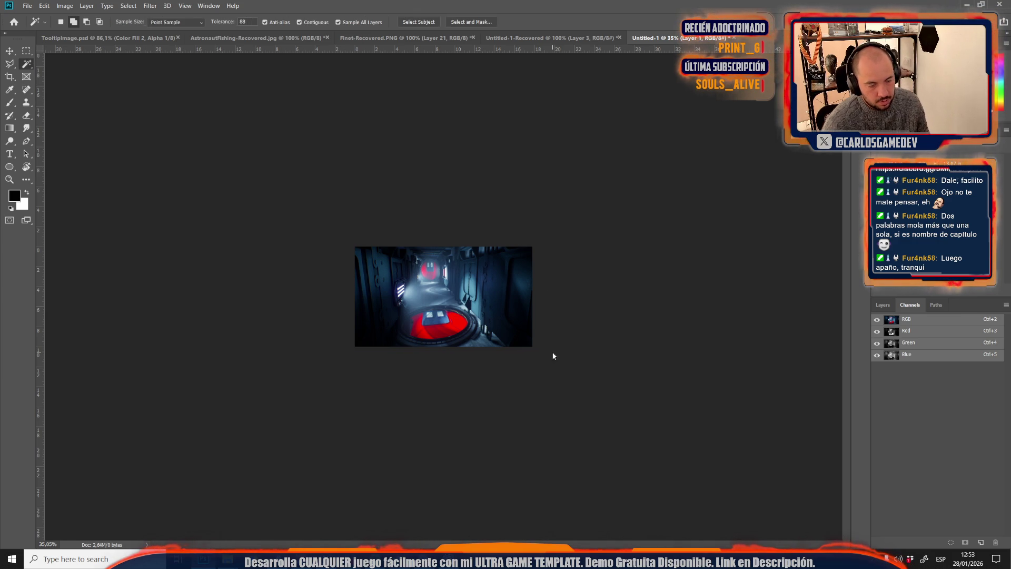
pyautogui.hotkey('alt', 'Tab')
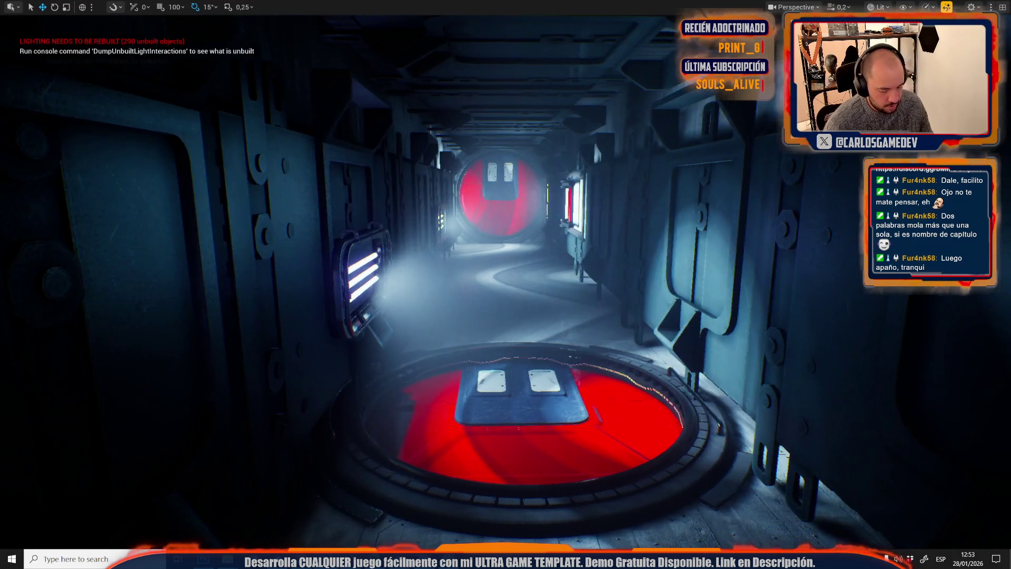
# - Exit fullscreen and start a play preview of the level in a new window
pyautogui.press('F11')
pyautogui.click(305, 36)
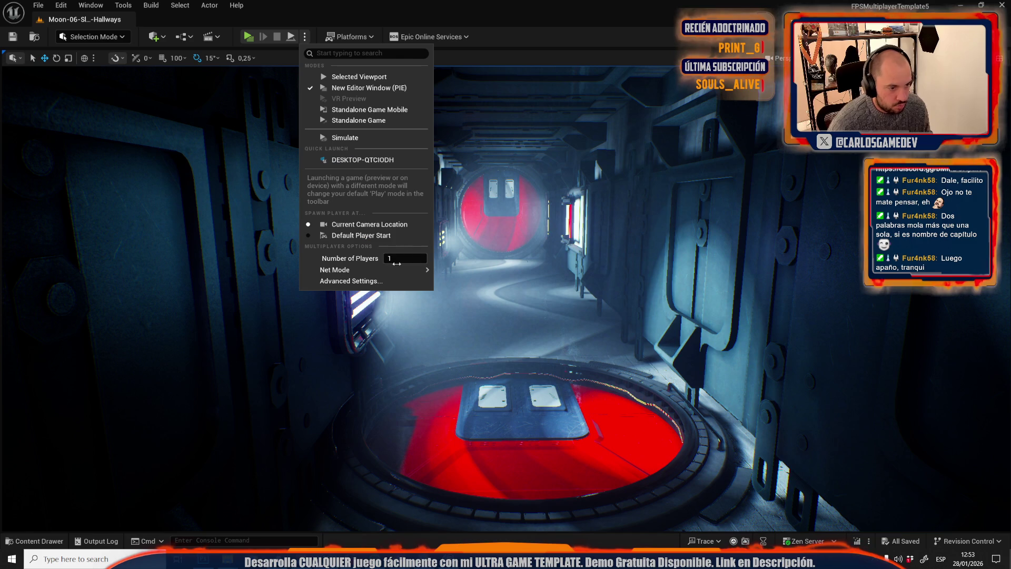
pyautogui.press('Escape')
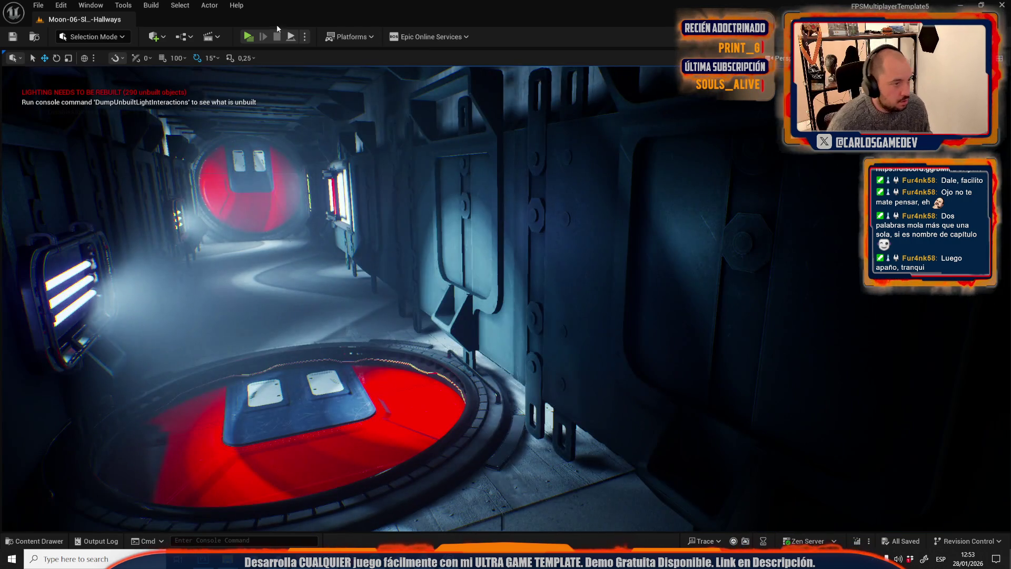
pyautogui.click(247, 37)
pyautogui.click(273, 166)
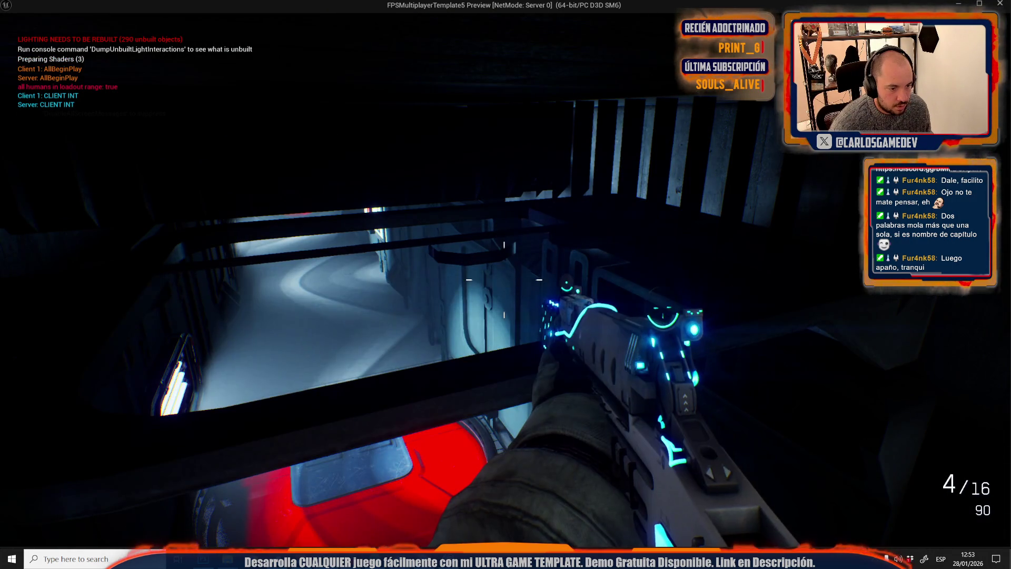
# - Walk toward the armed astronaut by the red hatch and open the in-game console
pyautogui.hotkey('alt', 'Tab')
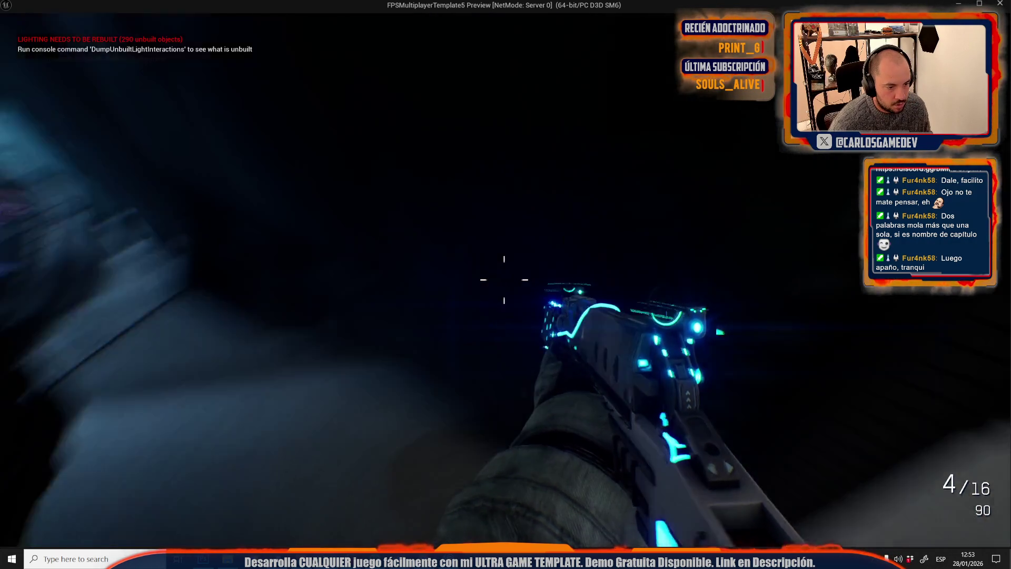
pyautogui.hotkey('alt', 'Tab')
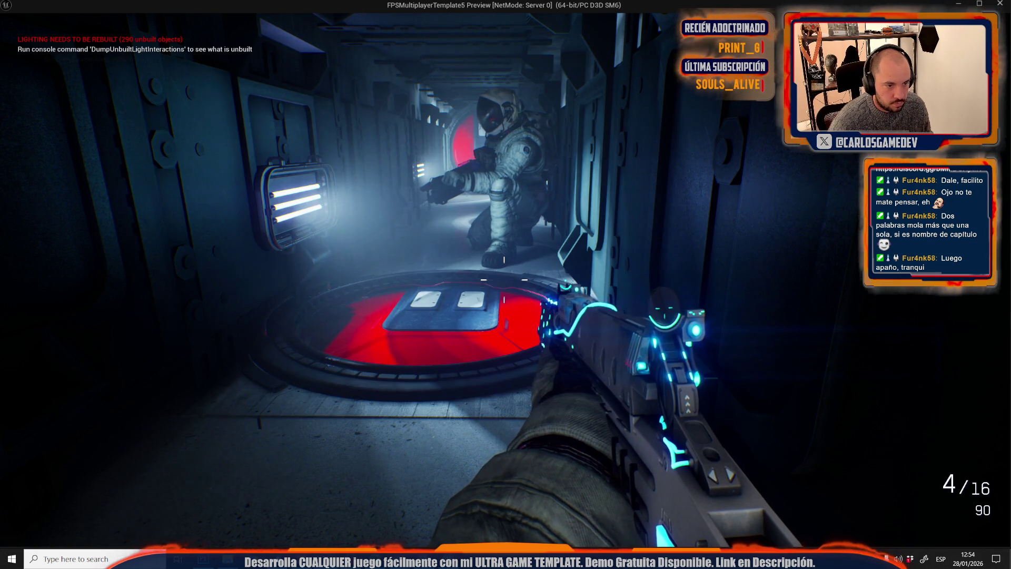
pyautogui.press('w')
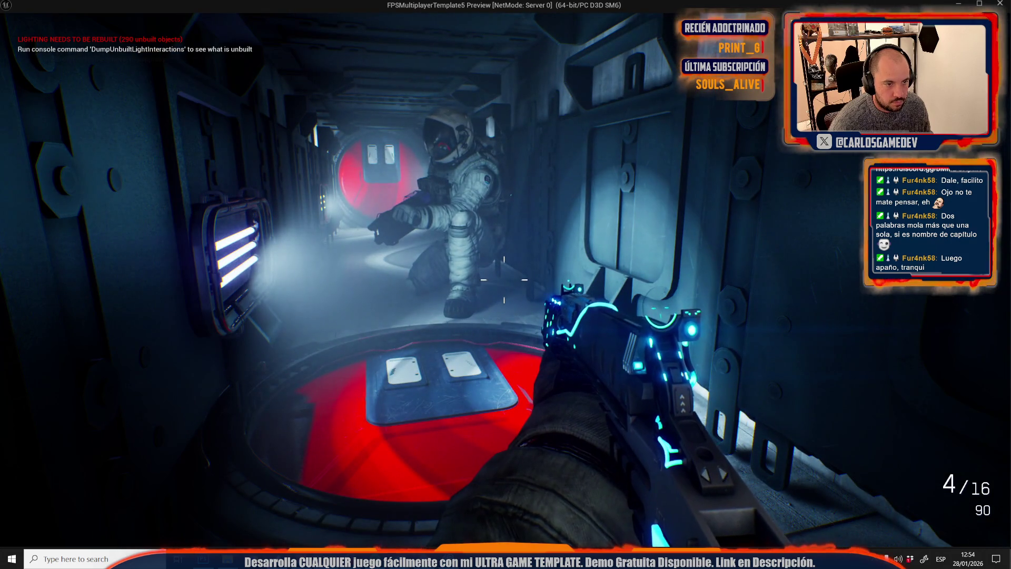
pyautogui.press('w')
pyautogui.press('w')
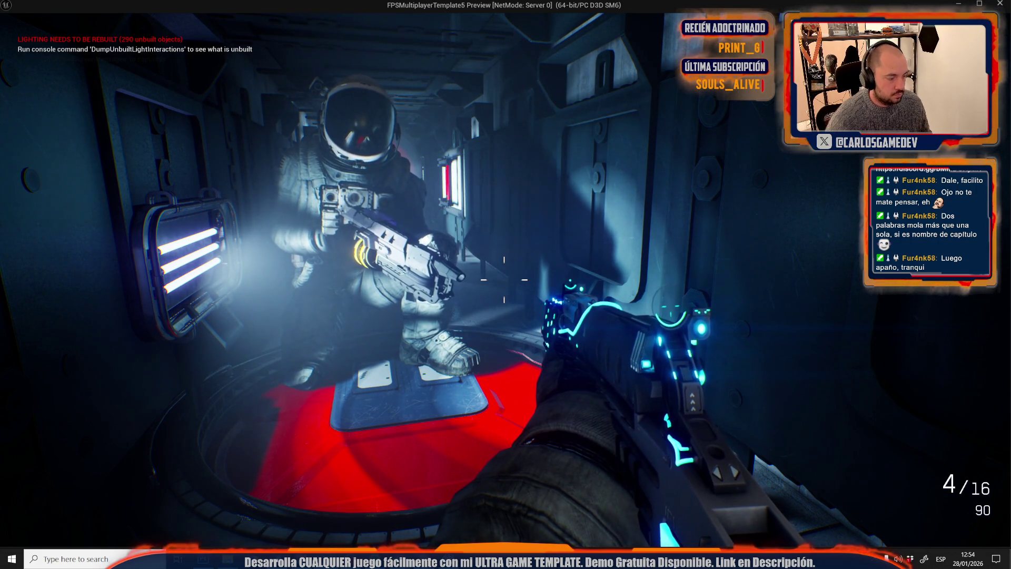
pyautogui.hotkey('alt', 'Tab')
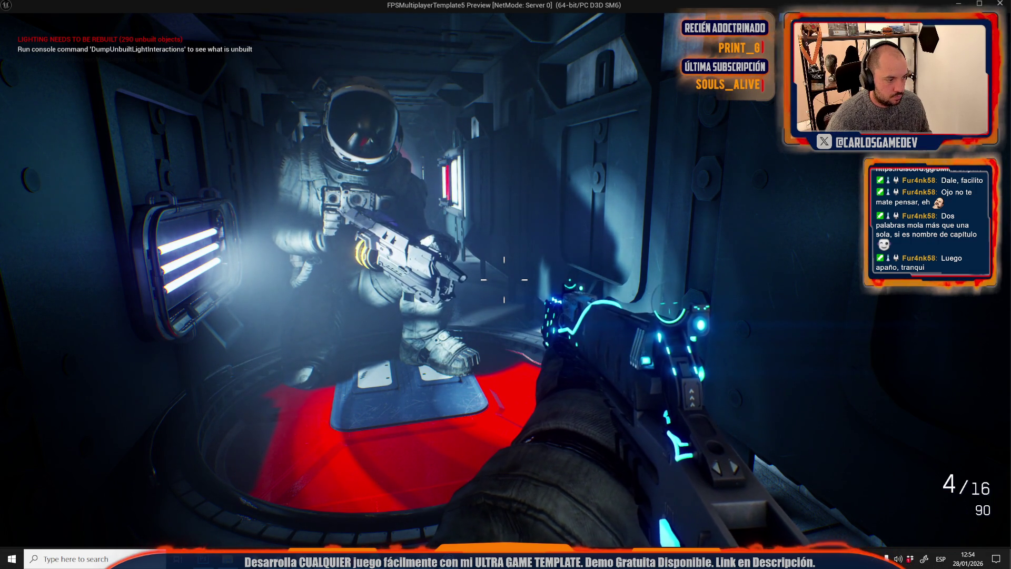
pyautogui.press('`')
# - Run DisableAllScreenMessages, then paste the clean capture into Photoshop and start transforming it
pyautogui.write('disabl')
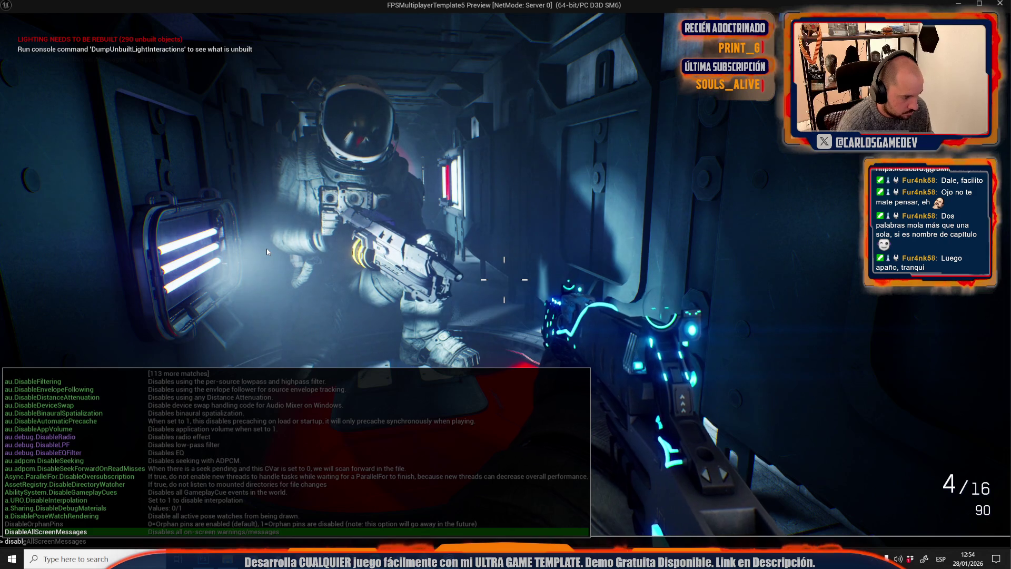
pyautogui.press('Tab')
pyautogui.press('Return')
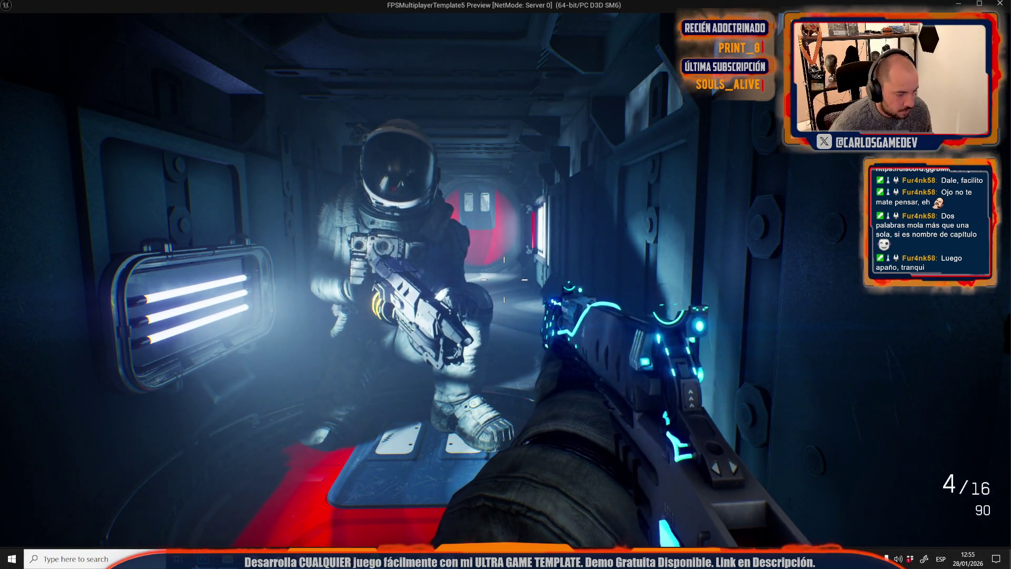
pyautogui.hotkey('alt', 'Tab')
pyautogui.hotkey('ctrl', 'v')
pyautogui.hotkey('ctrl', 't')
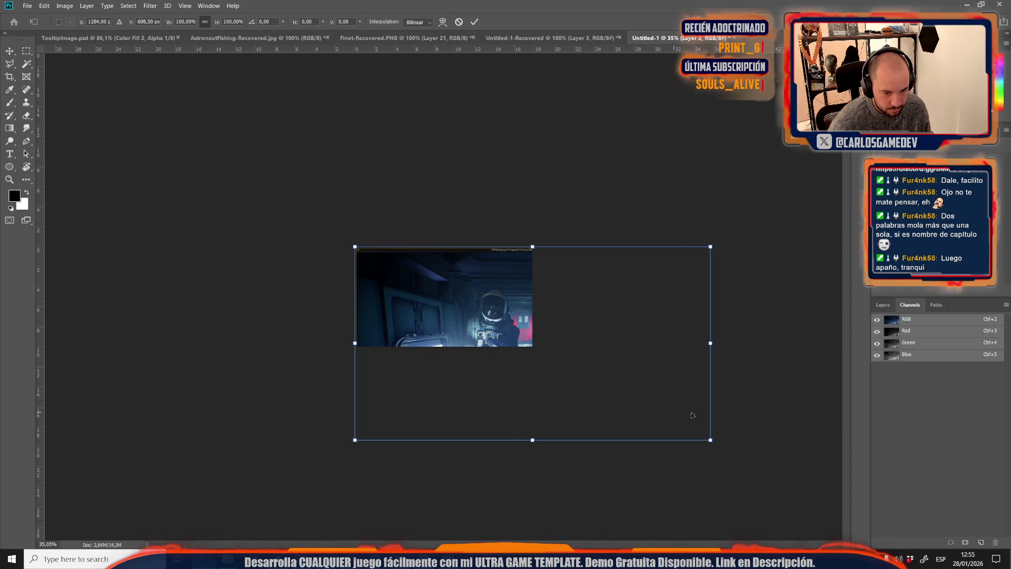
# - Scale the astronaut screenshot to about 69% and position it to fill the canvas
pyautogui.moveTo(709, 437)
pyautogui.mouseDown()
pyautogui.moveTo(549, 349)
pyautogui.moveTo(601, 380)
pyautogui.mouseUp()
pyautogui.moveTo(527, 368); pyautogui.dragTo(509, 358)
pyautogui.hotkey('ctrl', '0')
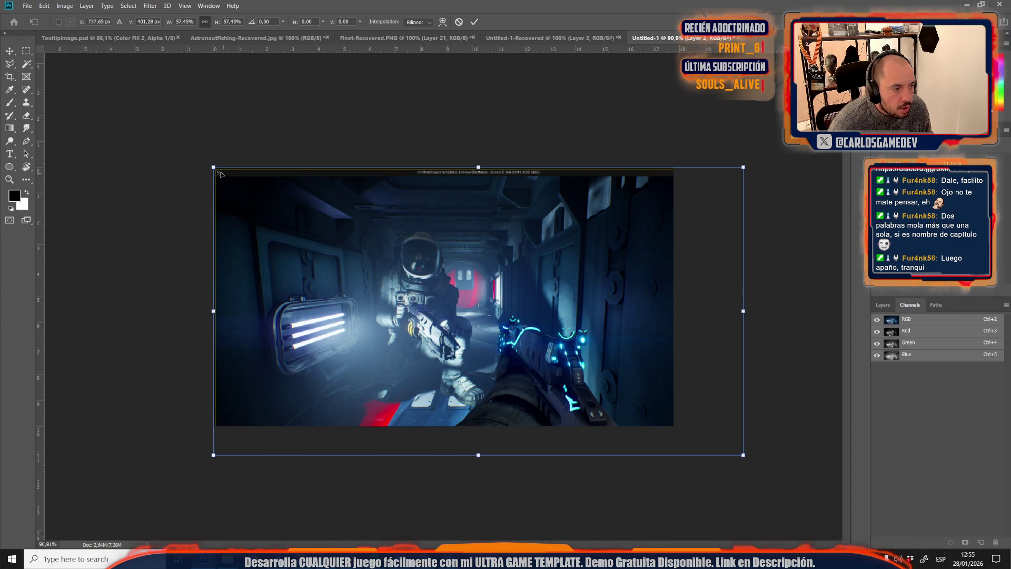
pyautogui.moveTo(214, 166); pyautogui.dragTo(106, 106)
pyautogui.moveTo(349, 244)
pyautogui.mouseDown()
pyautogui.moveTo(402, 235)
pyautogui.moveTo(402, 245)
pyautogui.mouseUp()
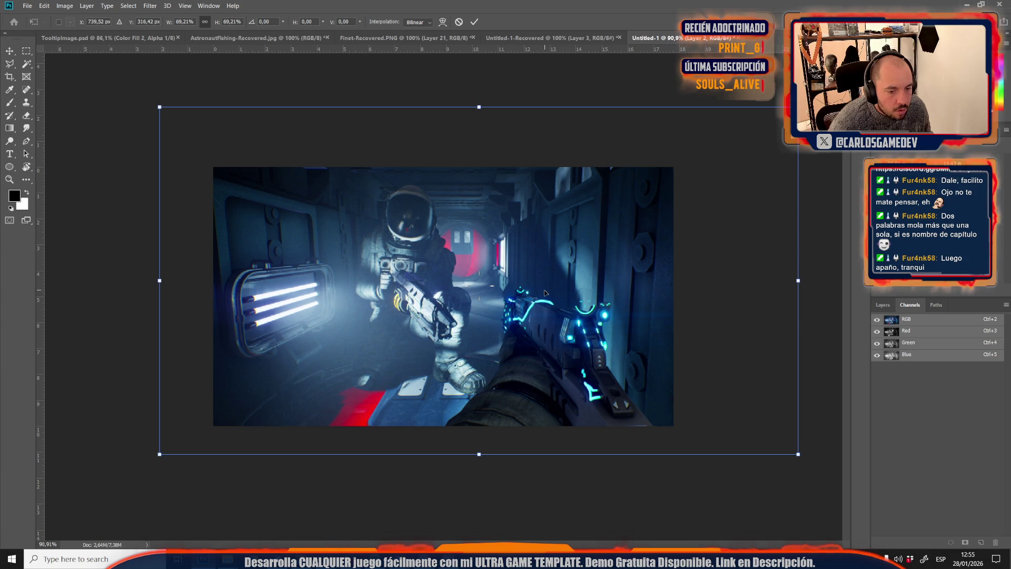
pyautogui.press('w')
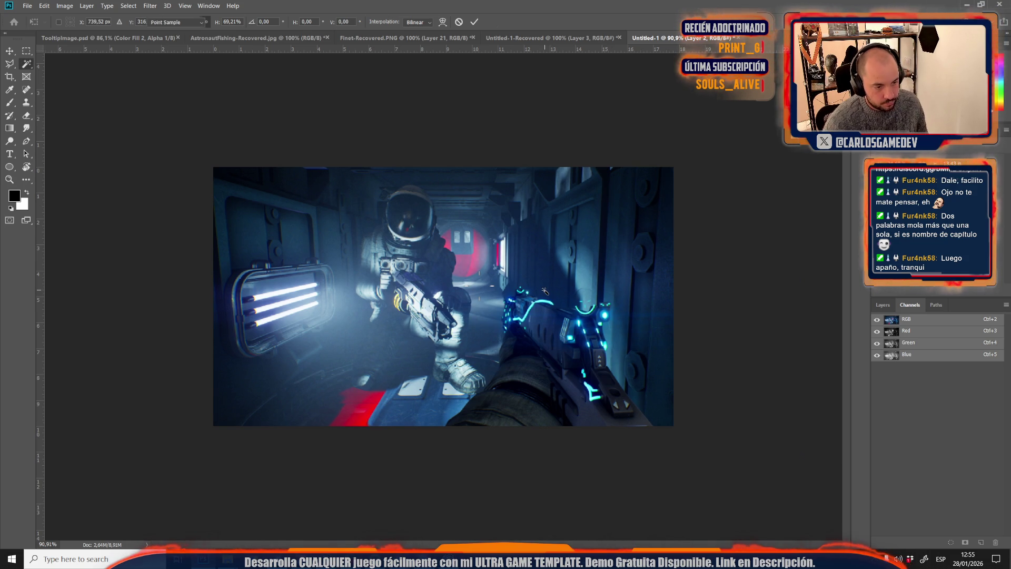
pyautogui.hotkey('ctrl', 's')
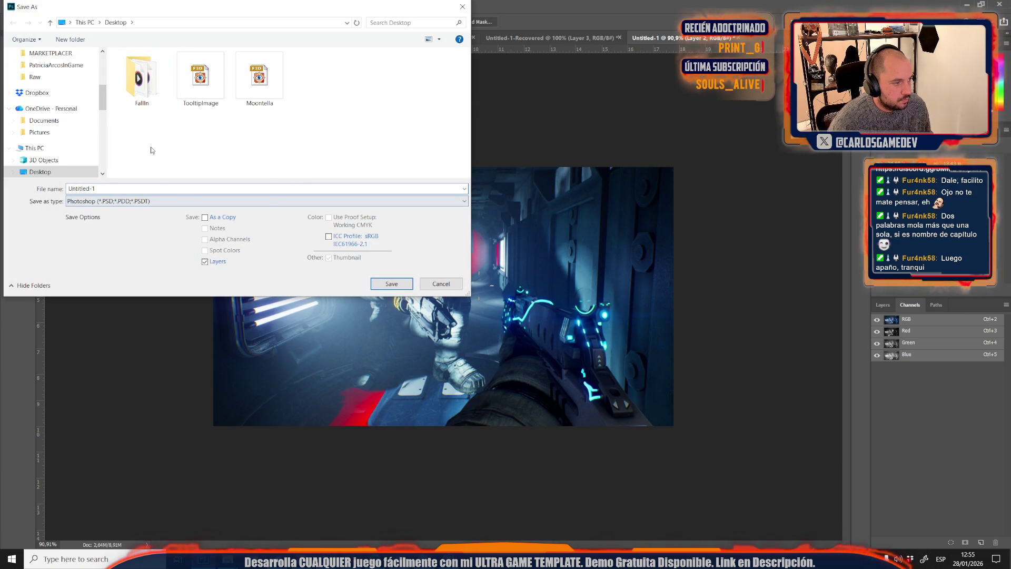
# - Create a new LvlImages folder on the Desktop and open it
pyautogui.rightClick(151, 150)
pyautogui.moveTo(248, 264)
pyautogui.click(284, 266)
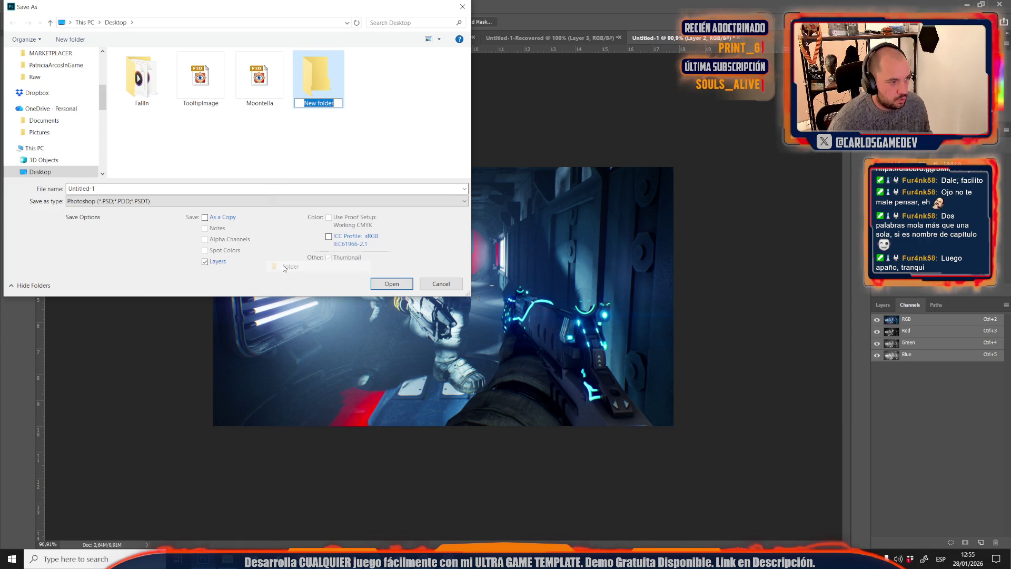
pyautogui.write('LvlImages')
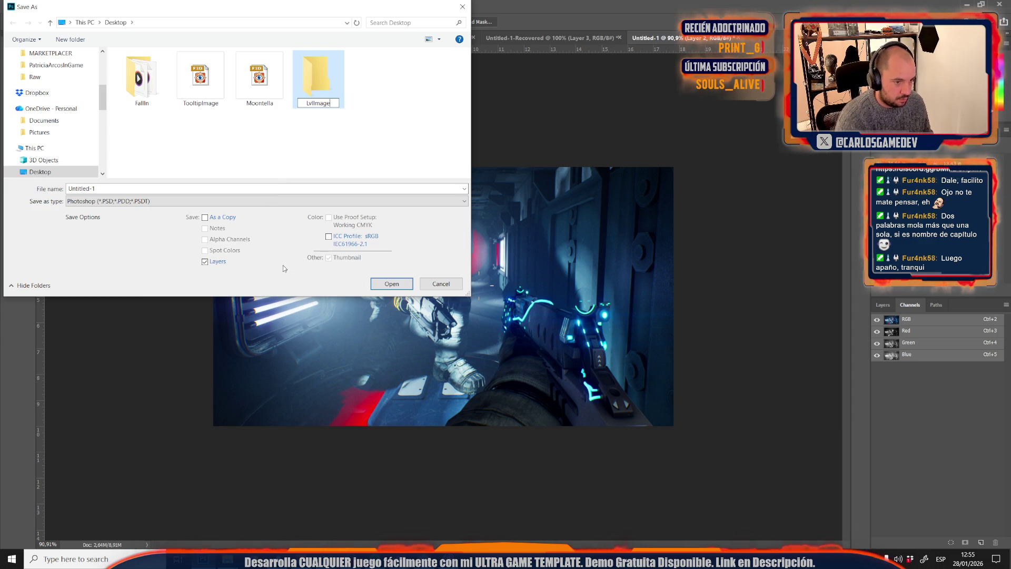
pyautogui.press('Return')
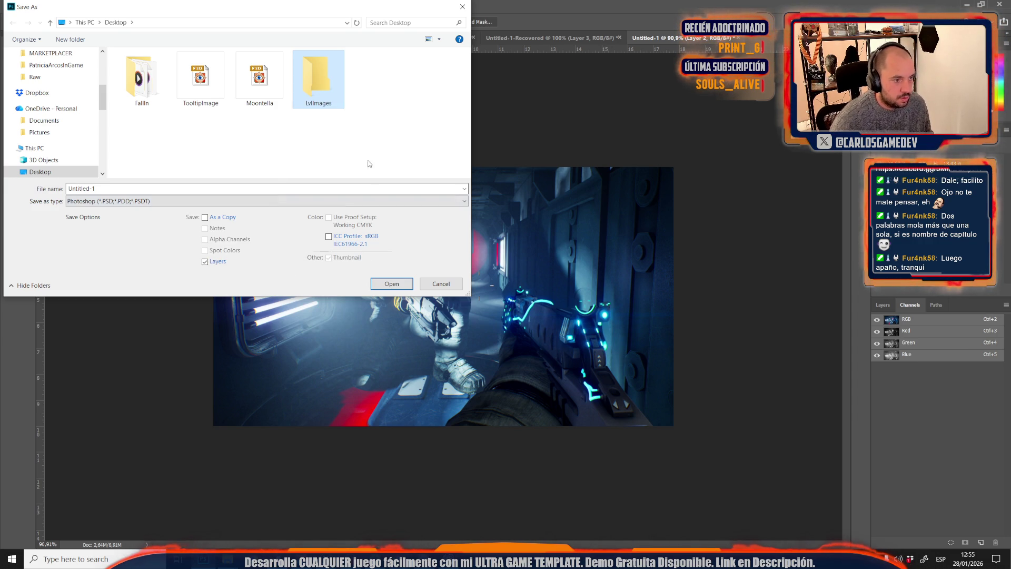
pyautogui.doubleClick(324, 95)
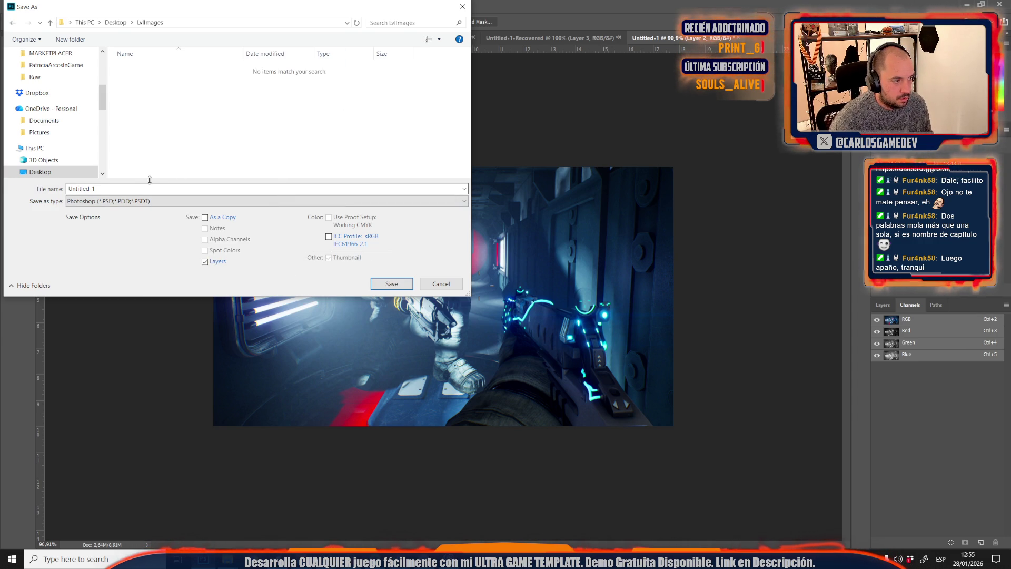
# - Save the shot as the SlimeHallways JPEG at maximum quality 12
pyautogui.click(125, 204)
pyautogui.click(106, 278)
pyautogui.write('SlimeHallways')
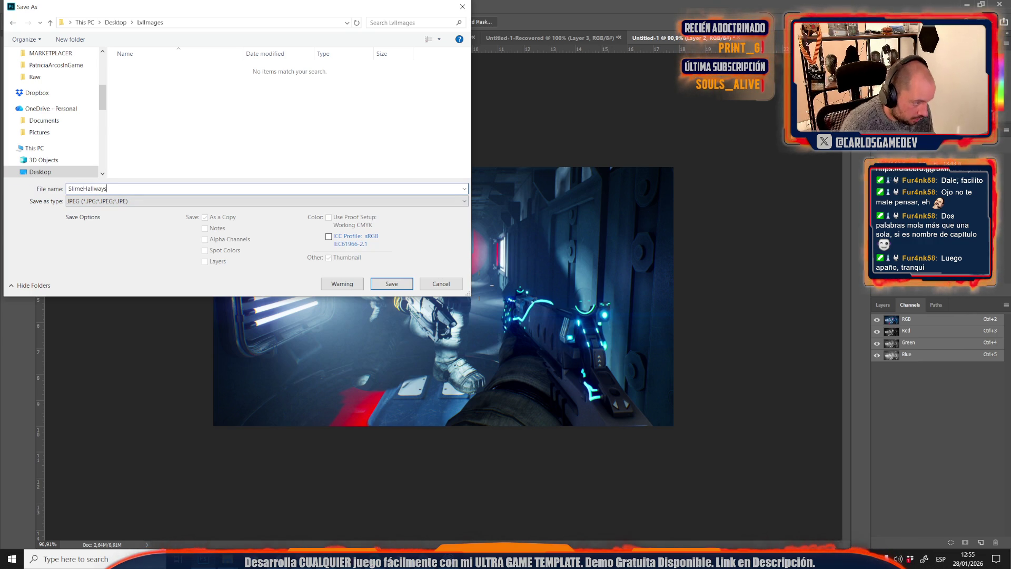
pyautogui.press('Return')
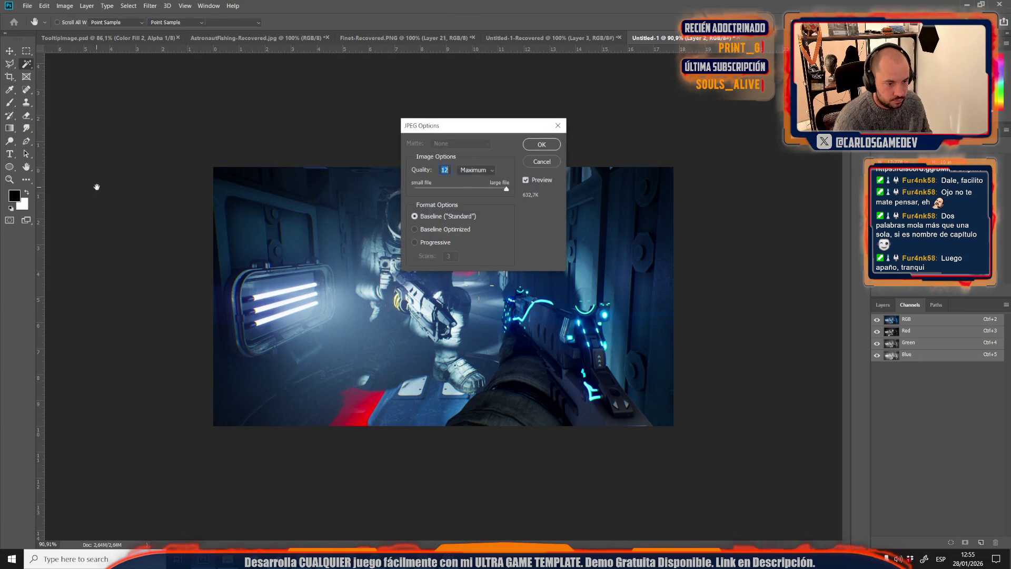
pyautogui.press('Return')
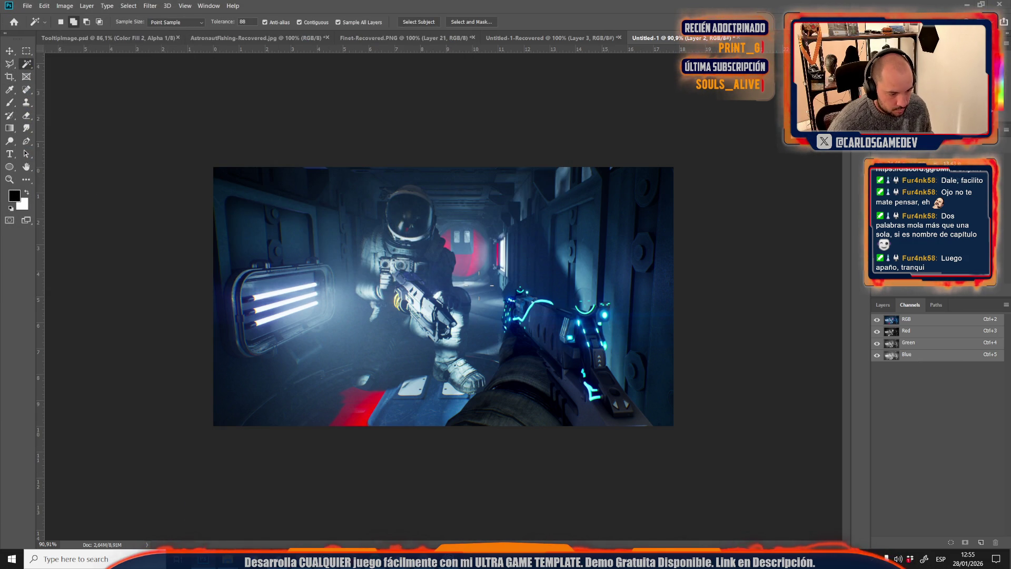
pyautogui.moveTo(348, 560)
pyautogui.click(334, 518)
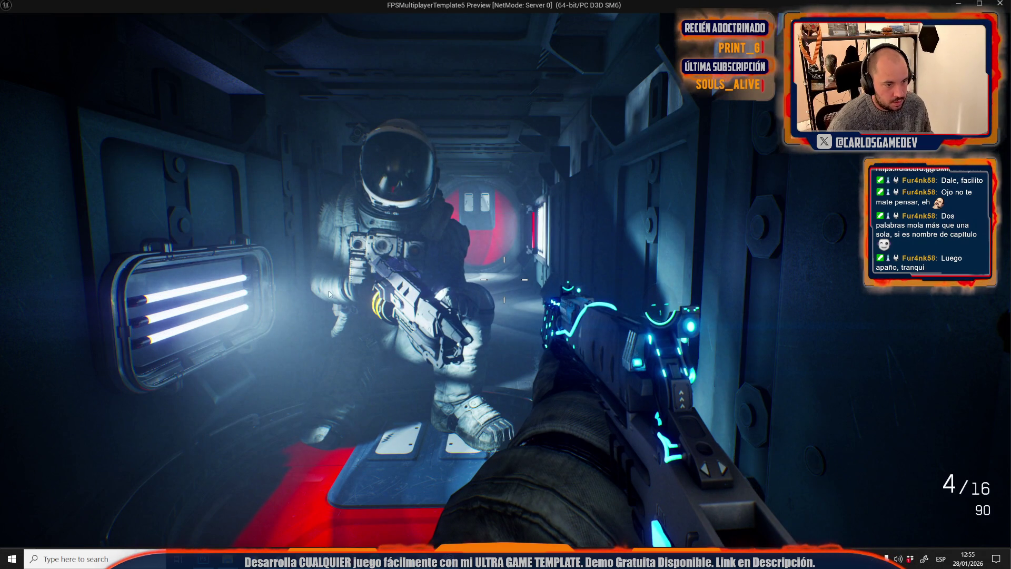
# - Stop play, load Moon-06-Slime-Hallways-2-Incident, and fly the view into the purple dome room
pyautogui.press('Escape')
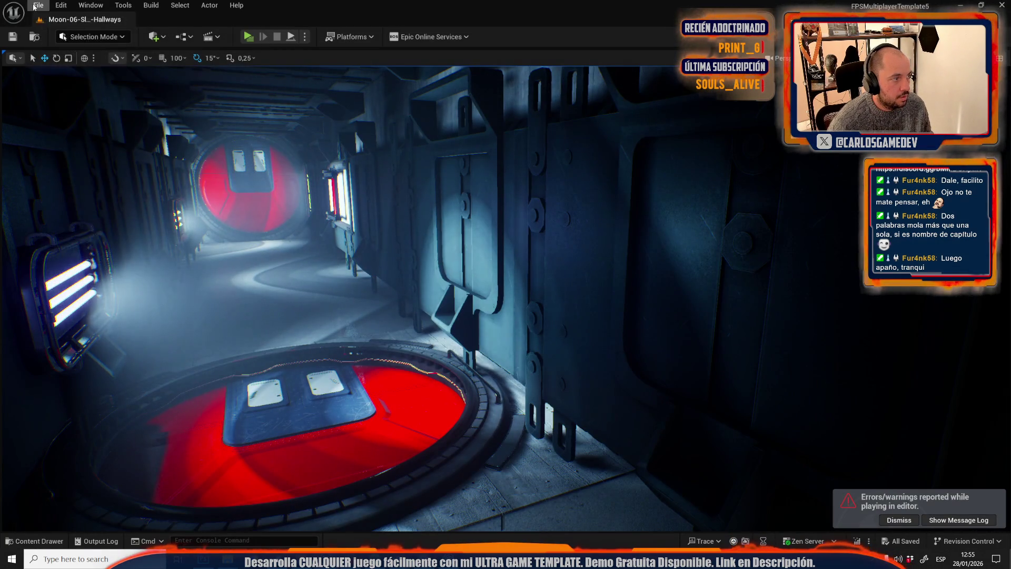
pyautogui.click(34, 7)
pyautogui.click(63, 55)
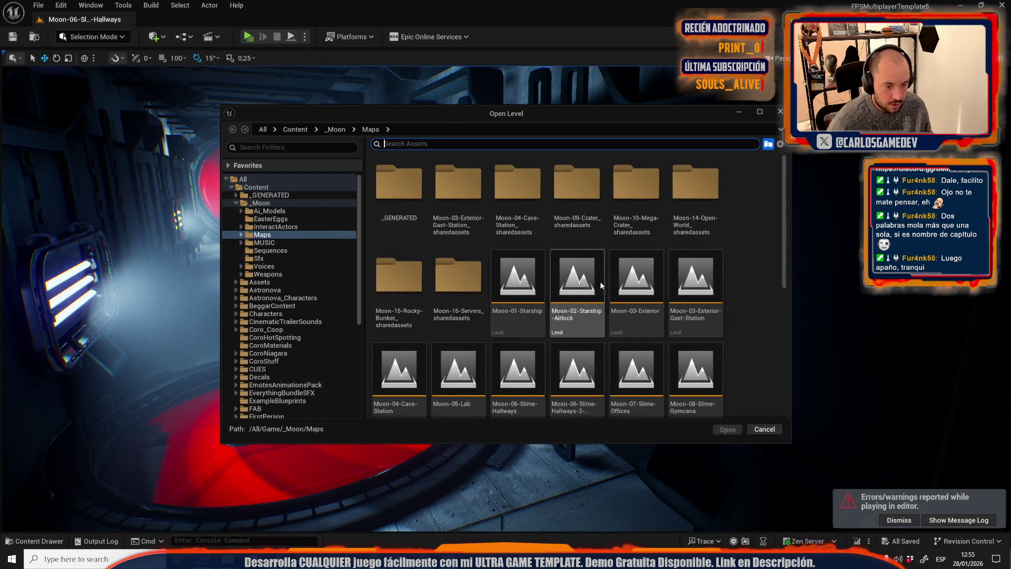
pyautogui.click(579, 379)
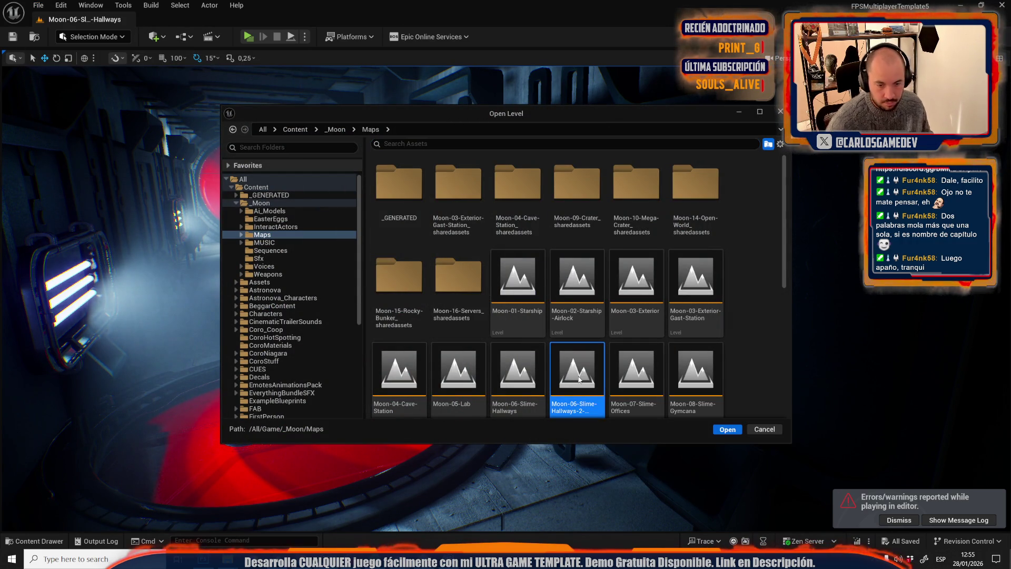
pyautogui.doubleClick(579, 379)
pyautogui.moveTo(572, 298); pyautogui.dragTo(572, 299)
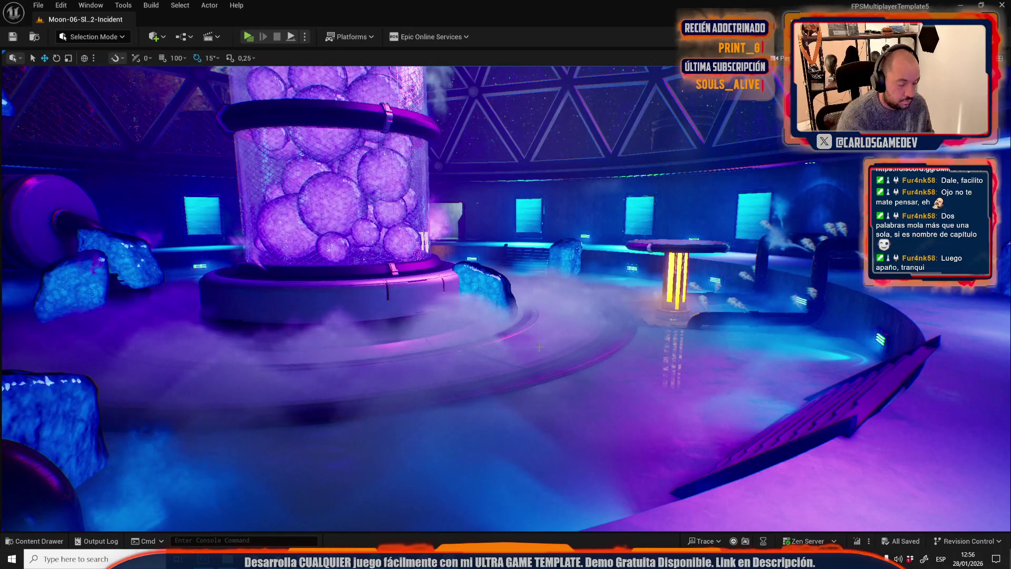
# - Start playing the Incident level and maximize the Client 1 game window
pyautogui.hotkey('alt', 'p')
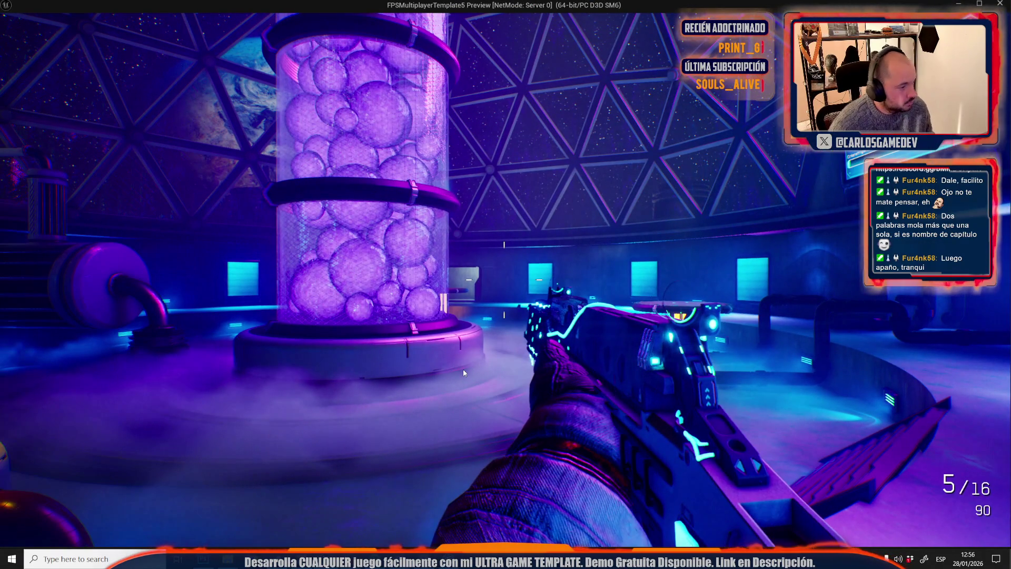
pyautogui.click(463, 369)
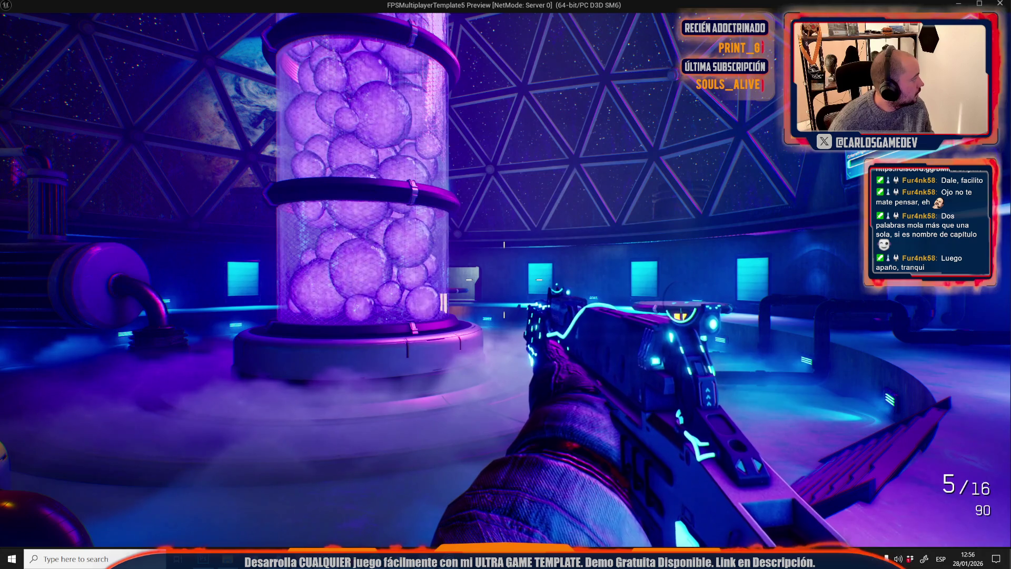
pyautogui.doubleClick(483, 4)
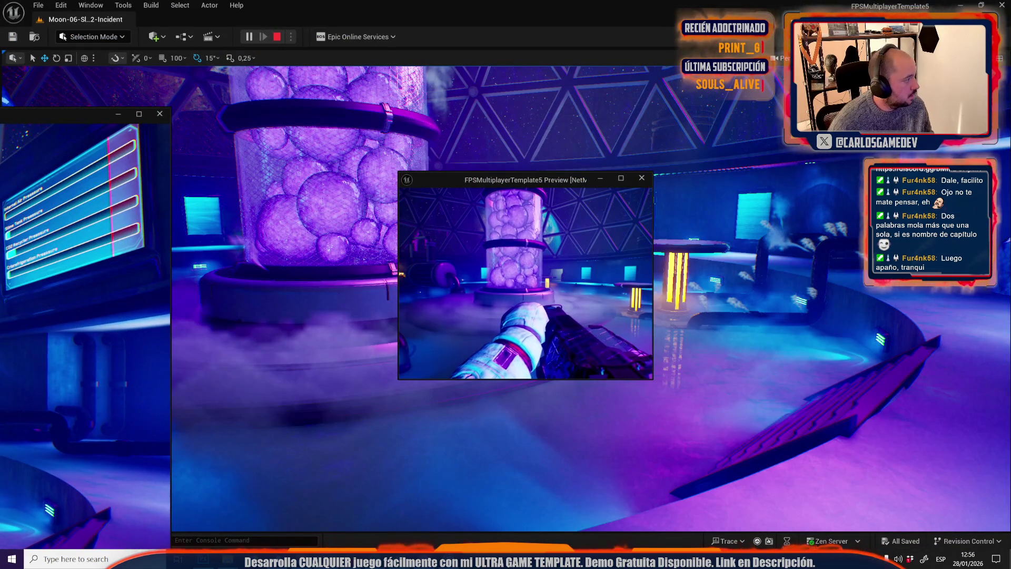
pyautogui.doubleClick(542, 186)
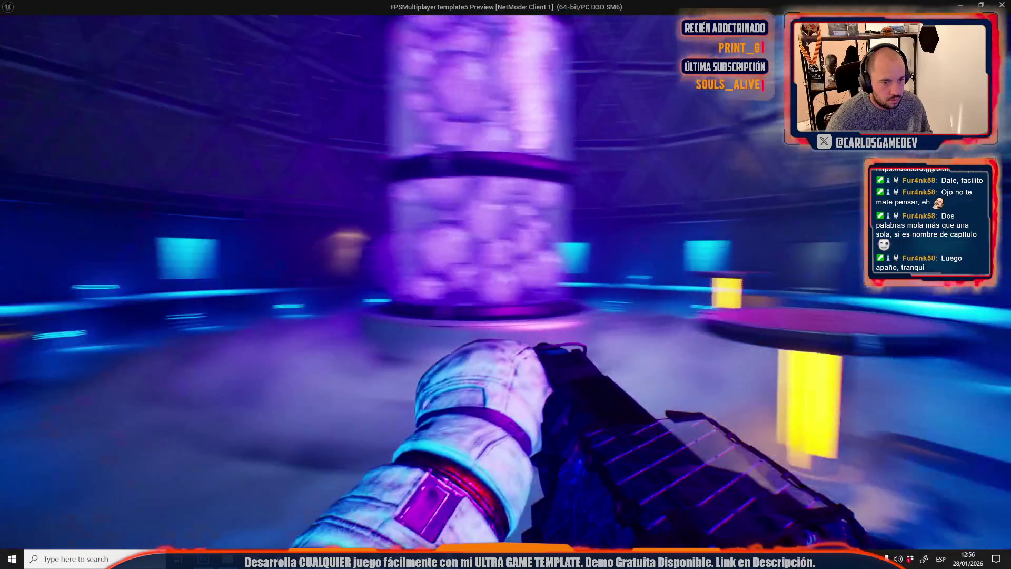
# - Frame the purple bubble tank and glowing astronaut table, then capture it for Photoshop
pyautogui.press('w')
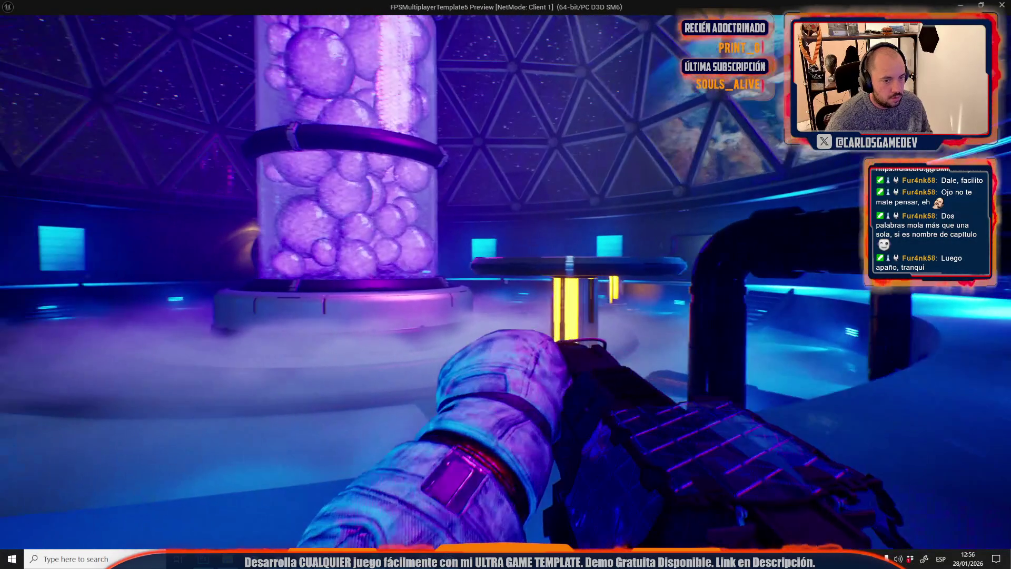
pyautogui.press('s')
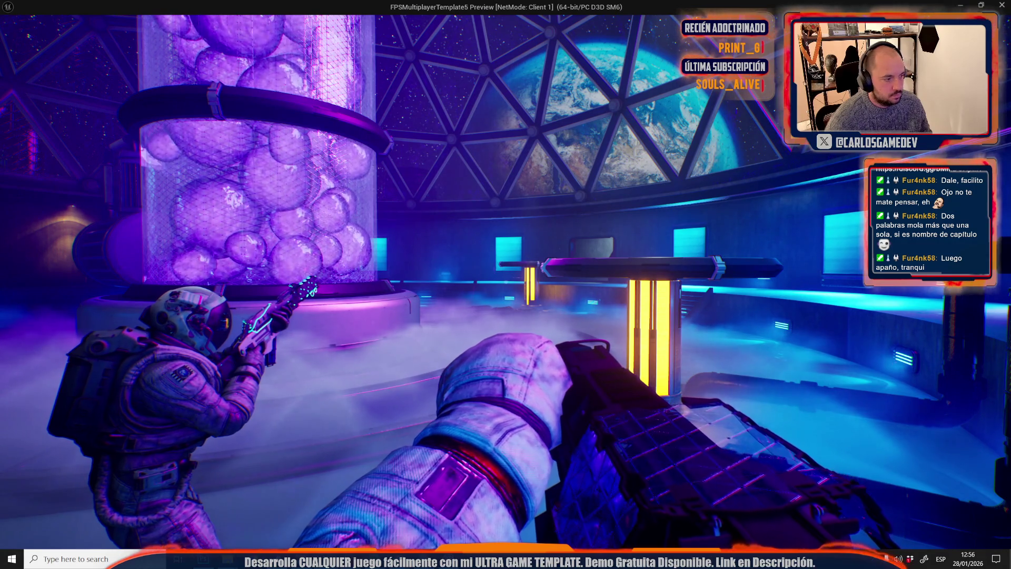
pyautogui.moveTo(505, 284)
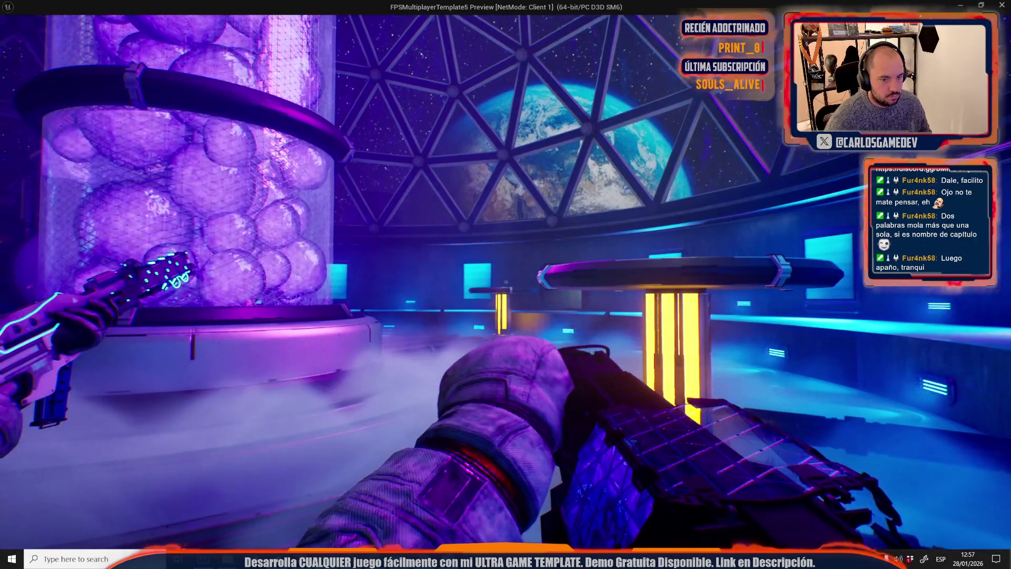
pyautogui.press('Escape')
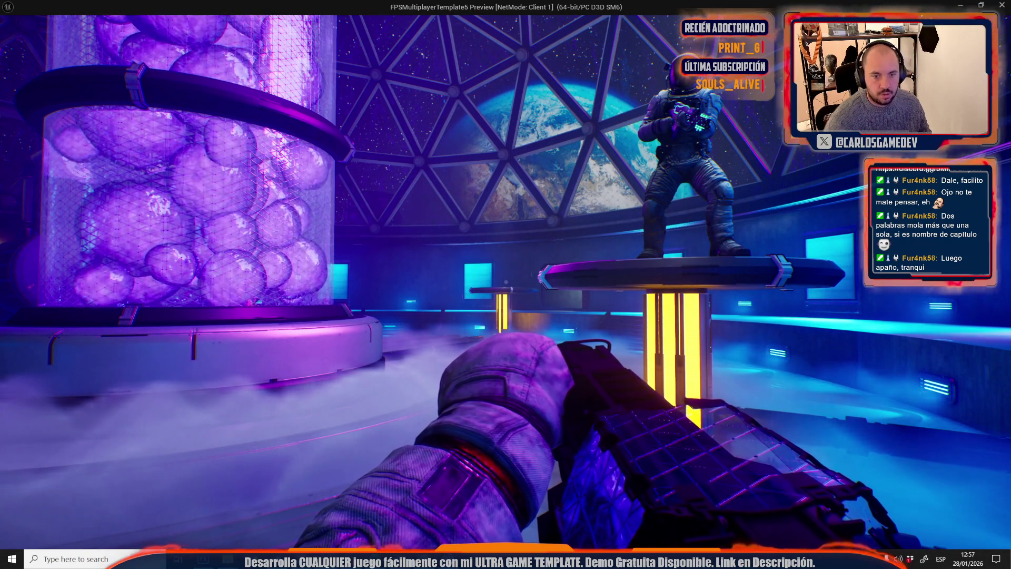
pyautogui.hotkey('alt', 'Tab')
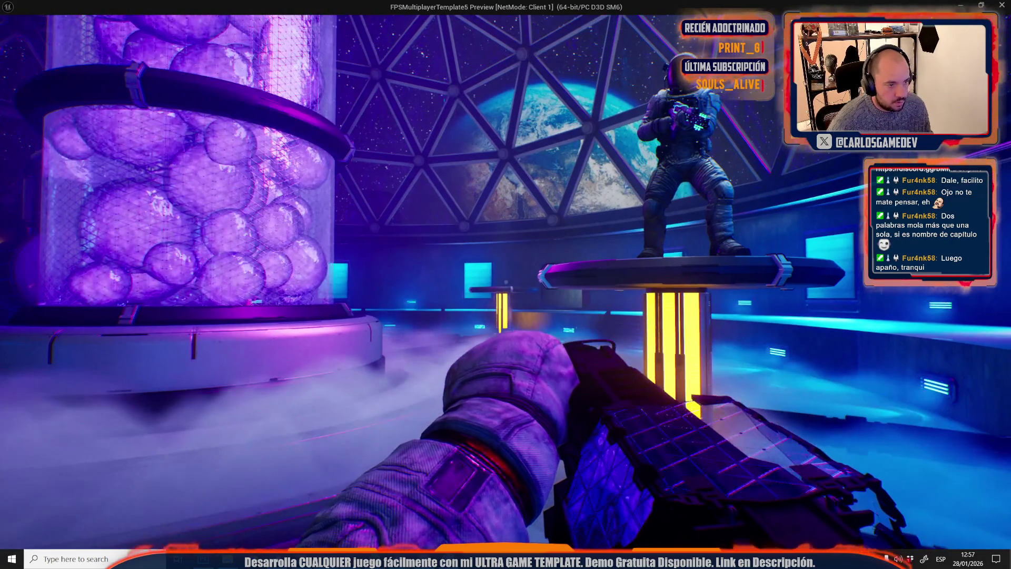
pyautogui.hotkey('alt', 'Tab')
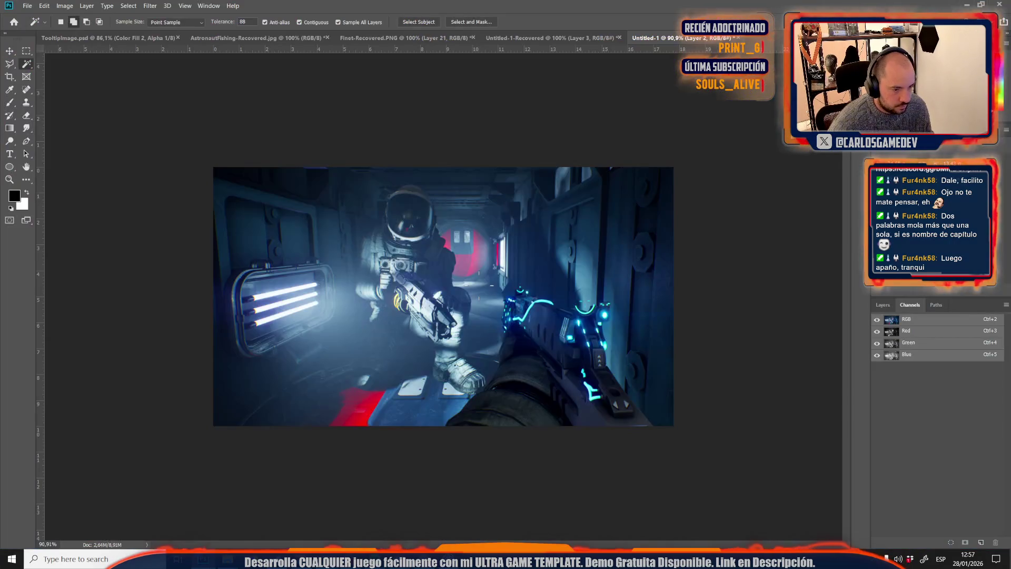
# - Paste the dome-room screenshot and scale it down to fit the canvas
pyautogui.hotkey('ctrl', 'v')
pyautogui.scroll(-5, 436, 305)
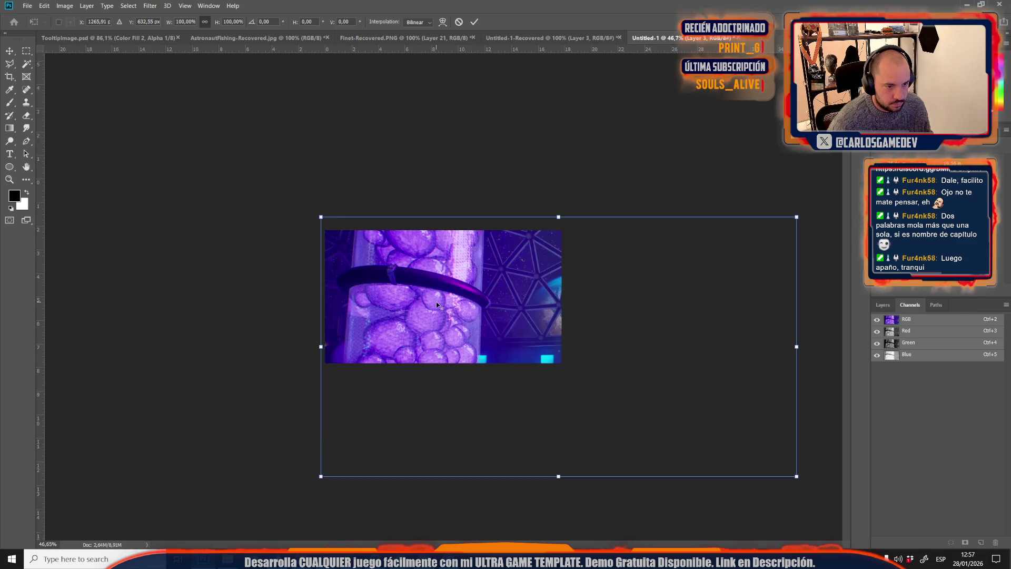
pyautogui.moveTo(689, 421)
pyautogui.mouseDown()
pyautogui.moveTo(533, 384)
pyautogui.moveTo(527, 392)
pyautogui.moveTo(524, 367)
pyautogui.moveTo(533, 365)
pyautogui.mouseUp()
pyautogui.scroll(5, 527, 392)
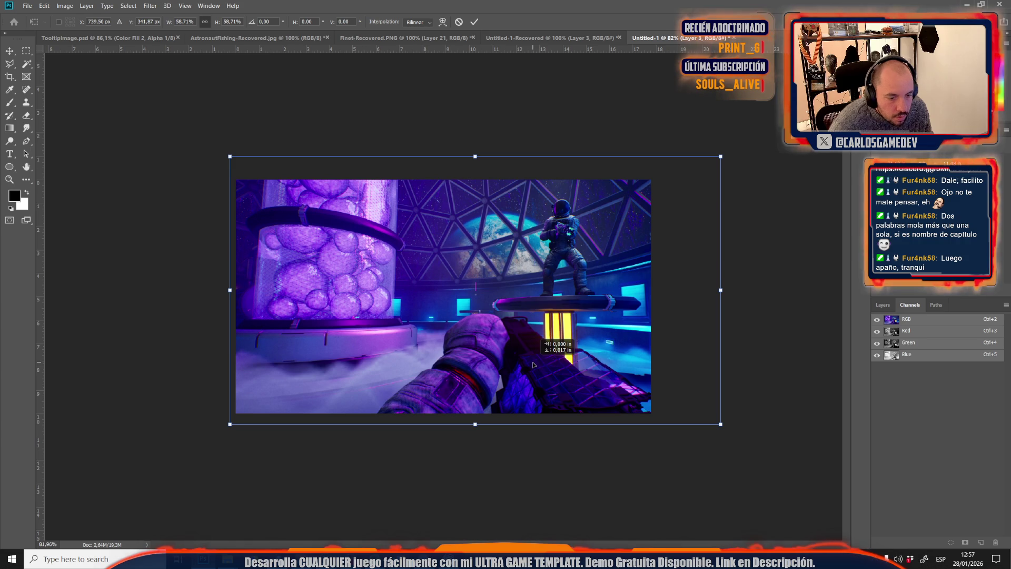
pyautogui.press('w')
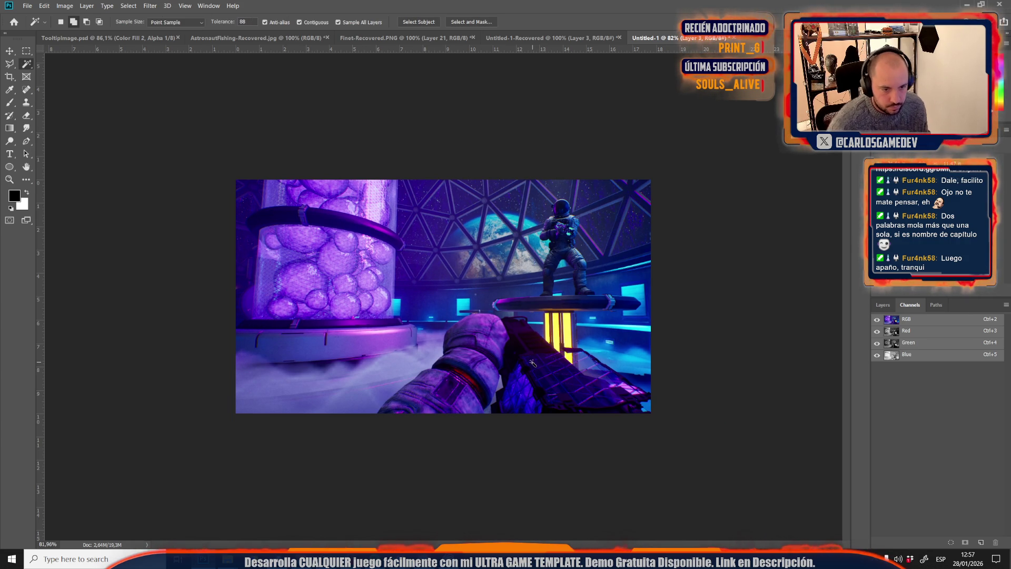
# - Save the image as the JPEG SlimeIncident in LvlImages
pyautogui.hotkey('ctrl', 's')
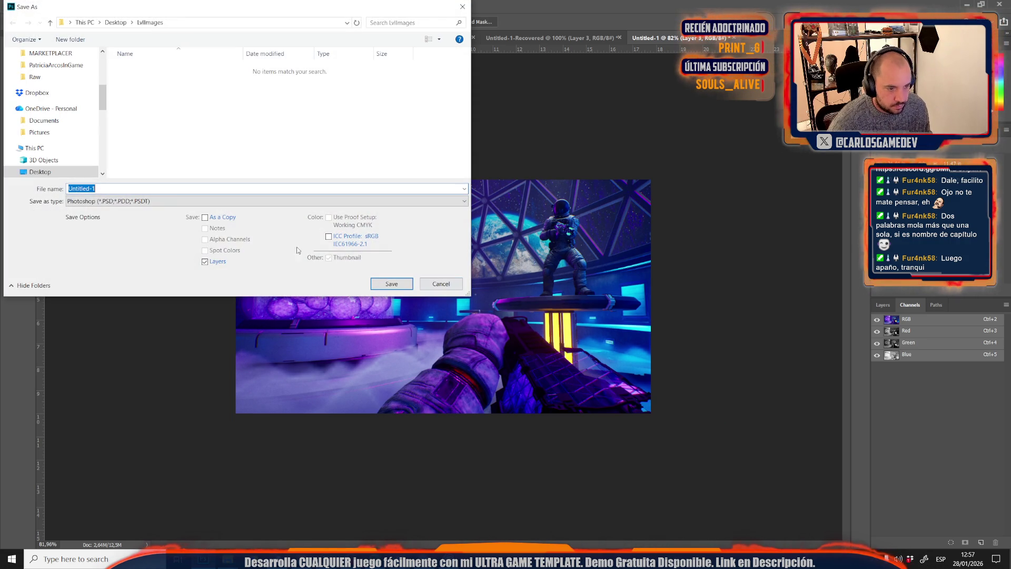
pyautogui.click(178, 202)
pyautogui.click(81, 278)
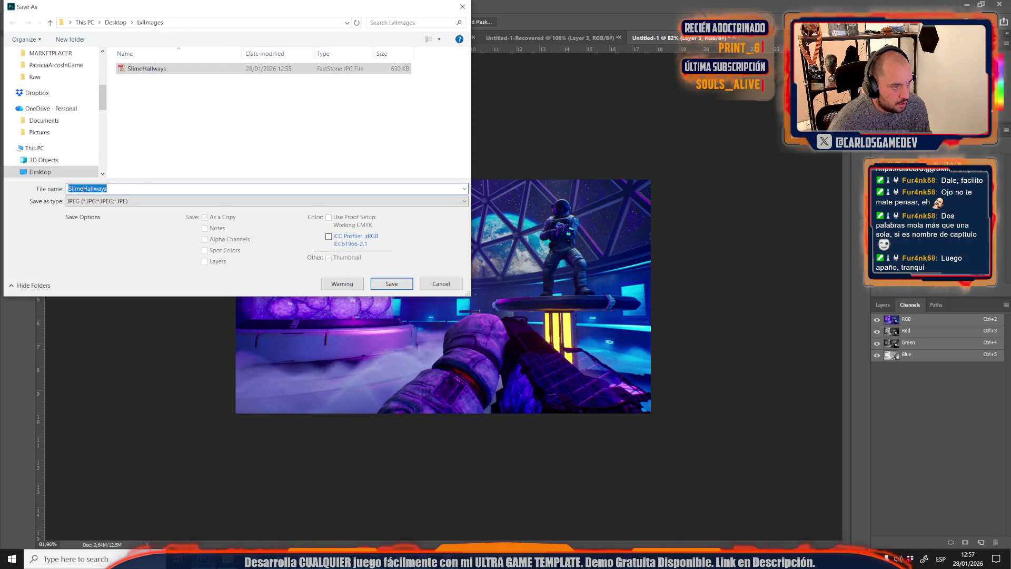
pyautogui.write('Chamber')
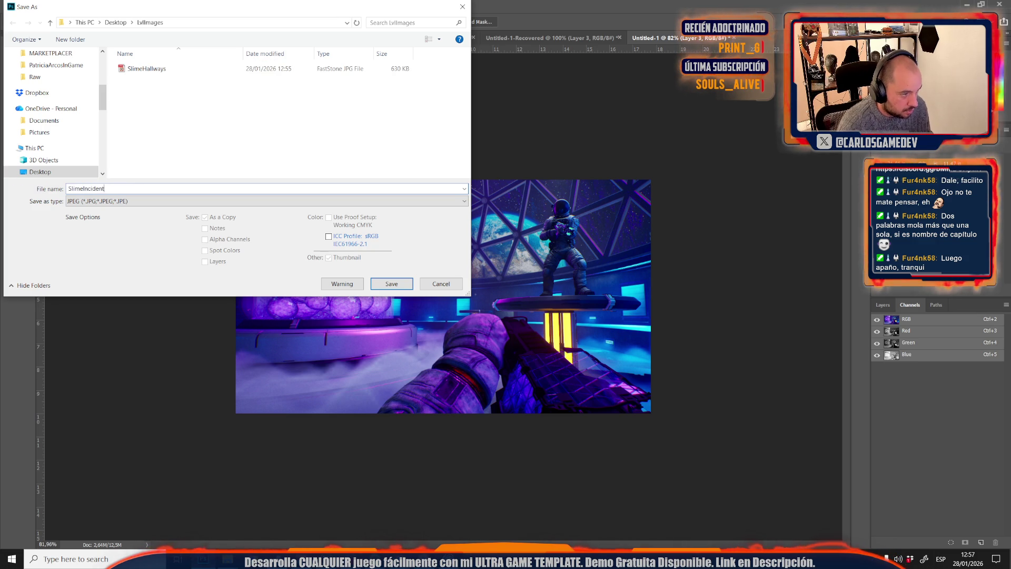
pyautogui.press('Return')
pyautogui.press('Return')
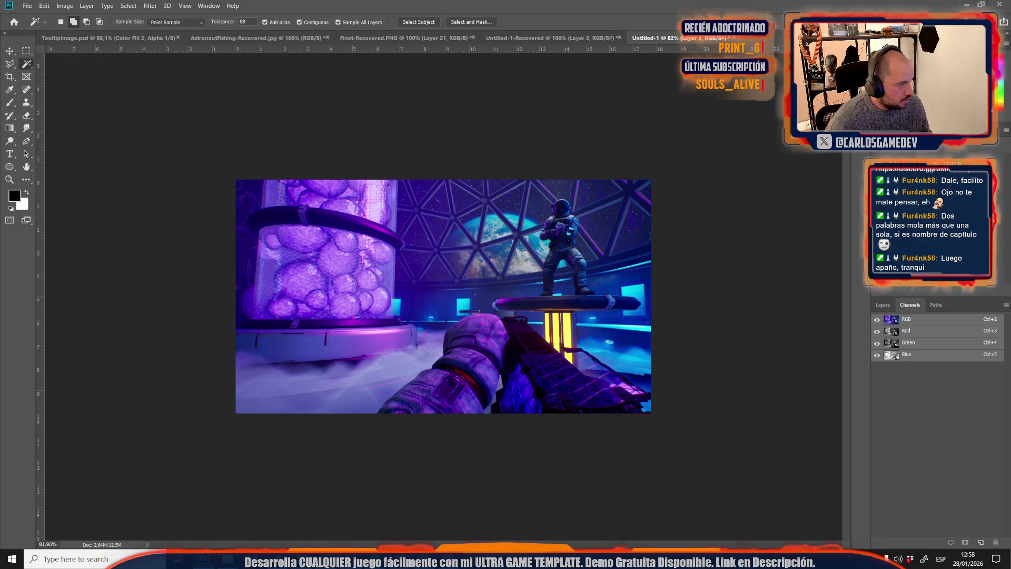
# - Back in Unreal, open the Moon-07-Slime-Offices level
pyautogui.hotkey('alt', 'Tab')
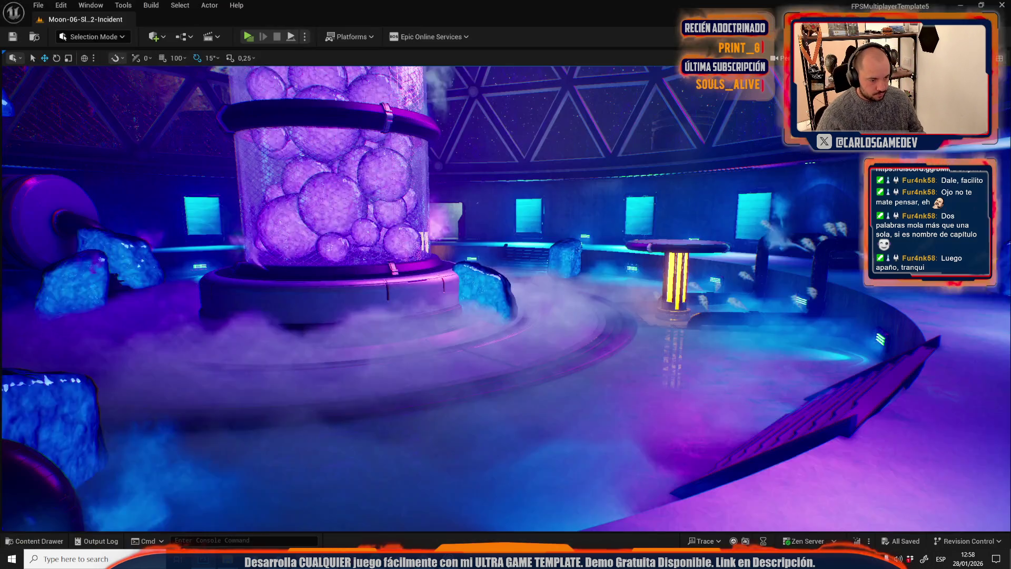
pyautogui.click(38, 5)
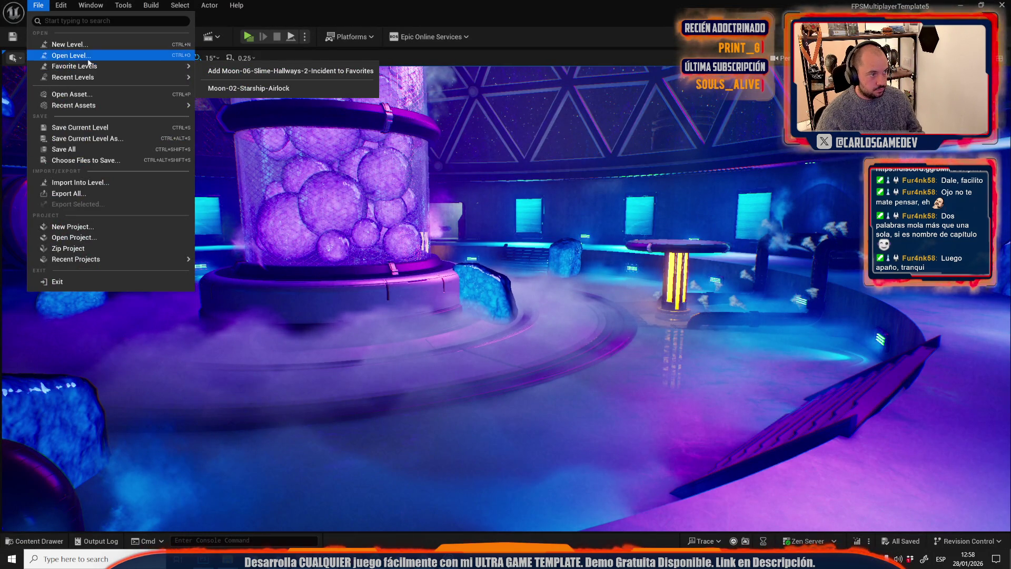
pyautogui.click(85, 56)
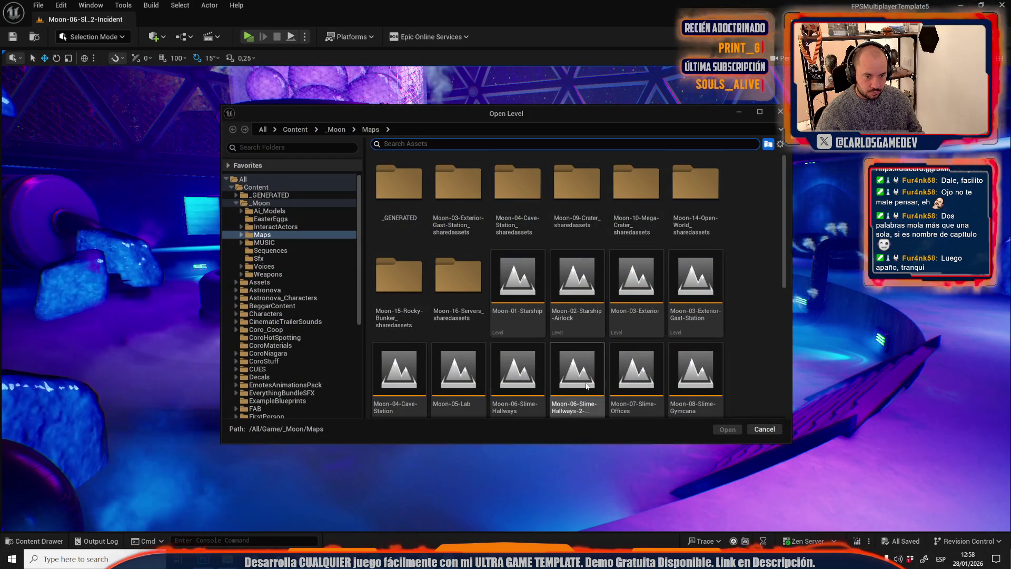
pyautogui.click(621, 379)
pyautogui.doubleClick(621, 378)
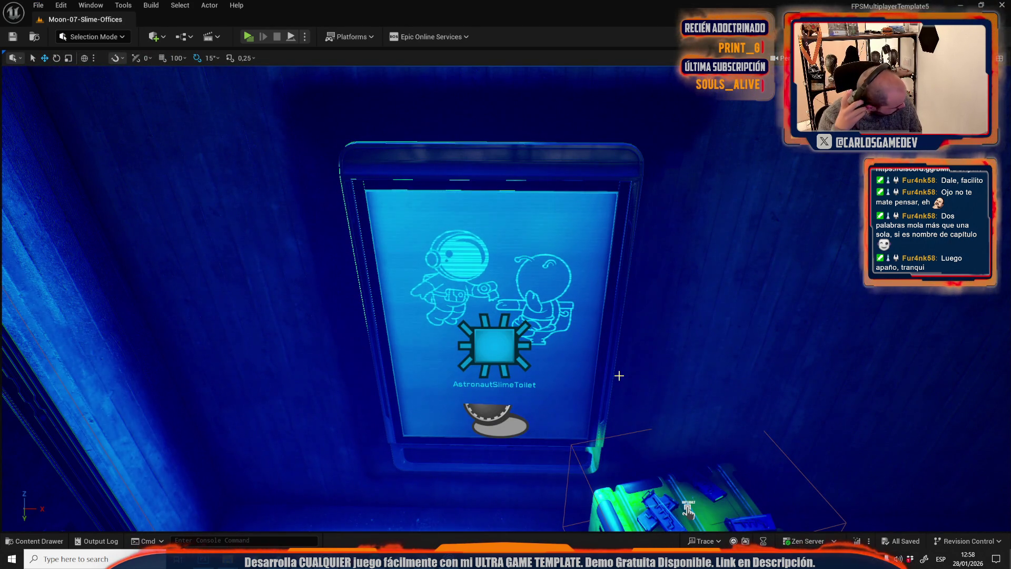
# - Scroll the viewport along the corridor and launch Play In Editor
pyautogui.scroll(-10, 626, 365)
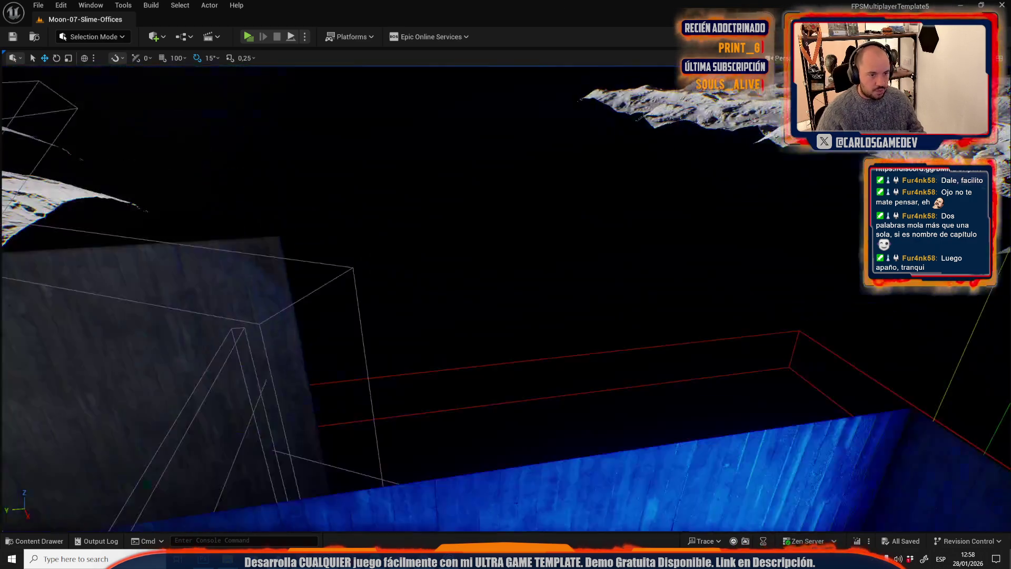
pyautogui.scroll(10, 626, 365)
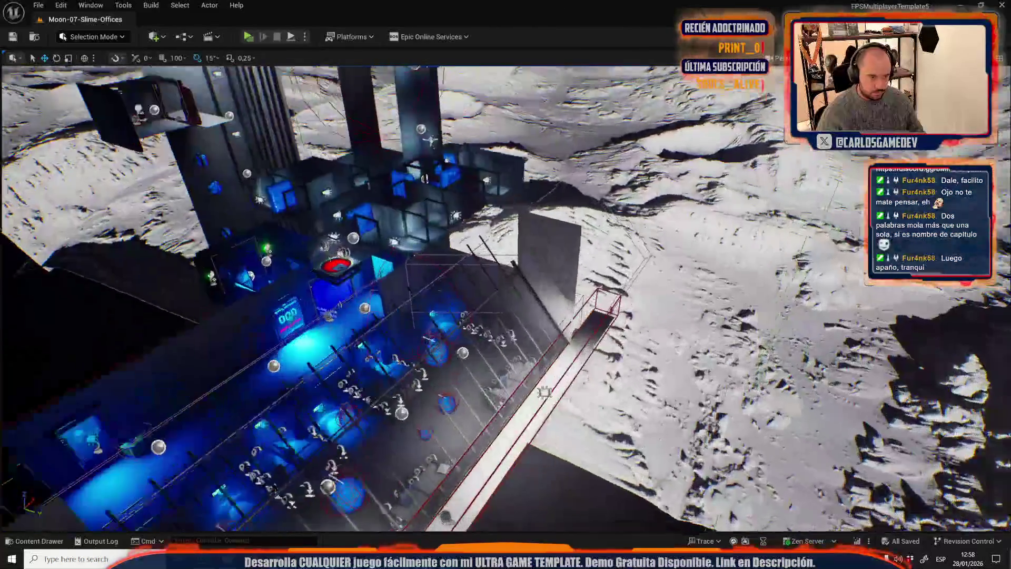
pyautogui.scroll(3, 625, 367)
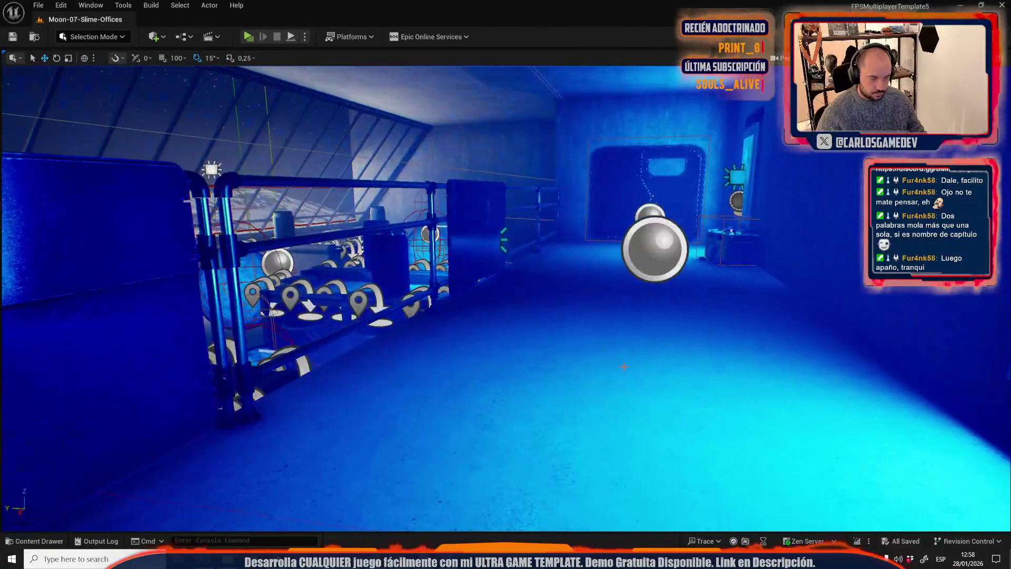
pyautogui.hotkey('alt', 'p')
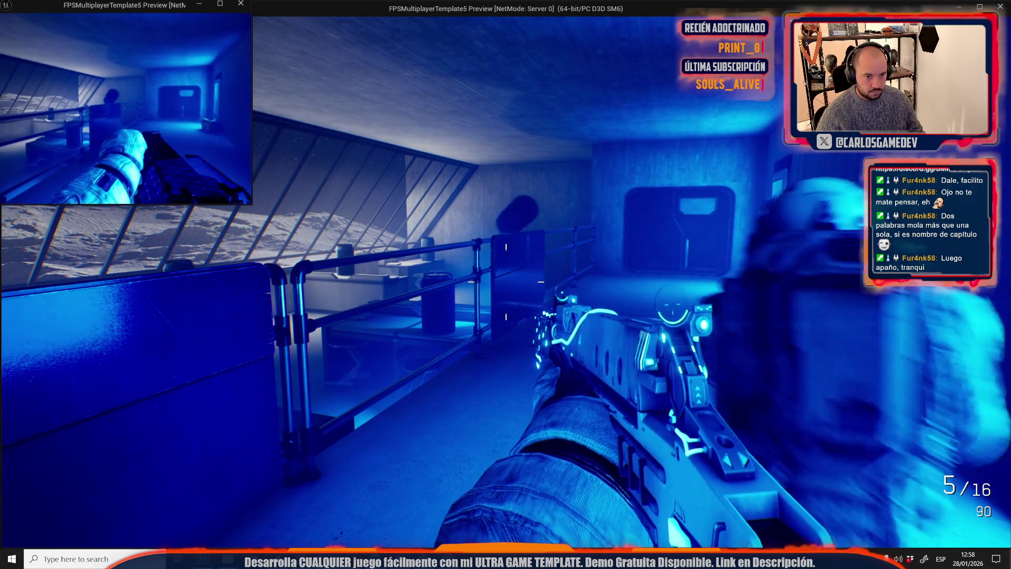
# - Walk the player to the railing beside the astronaut by the moon-view windows and capture it
pyautogui.click(239, 207)
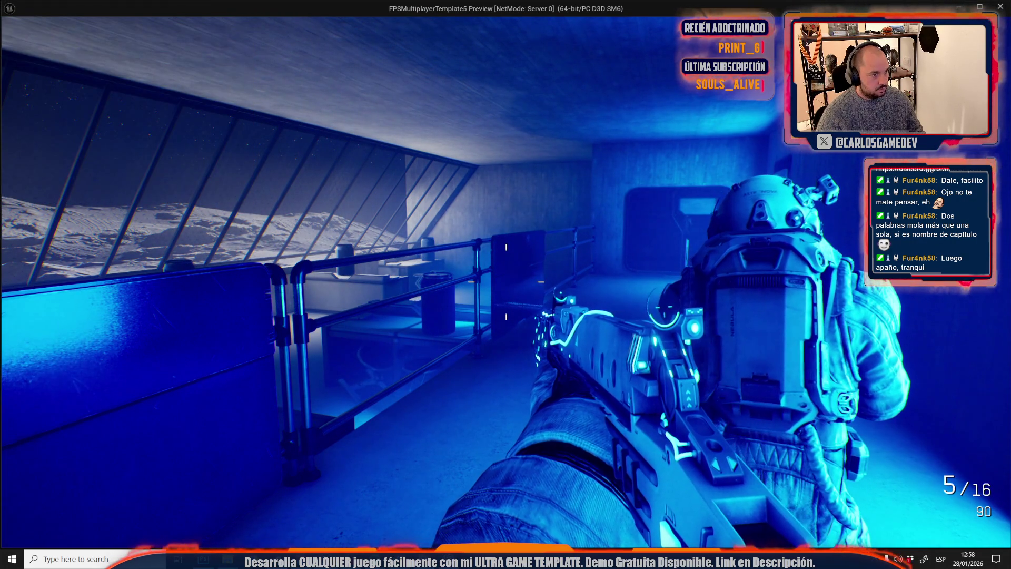
pyautogui.hotkey('alt', 'Tab')
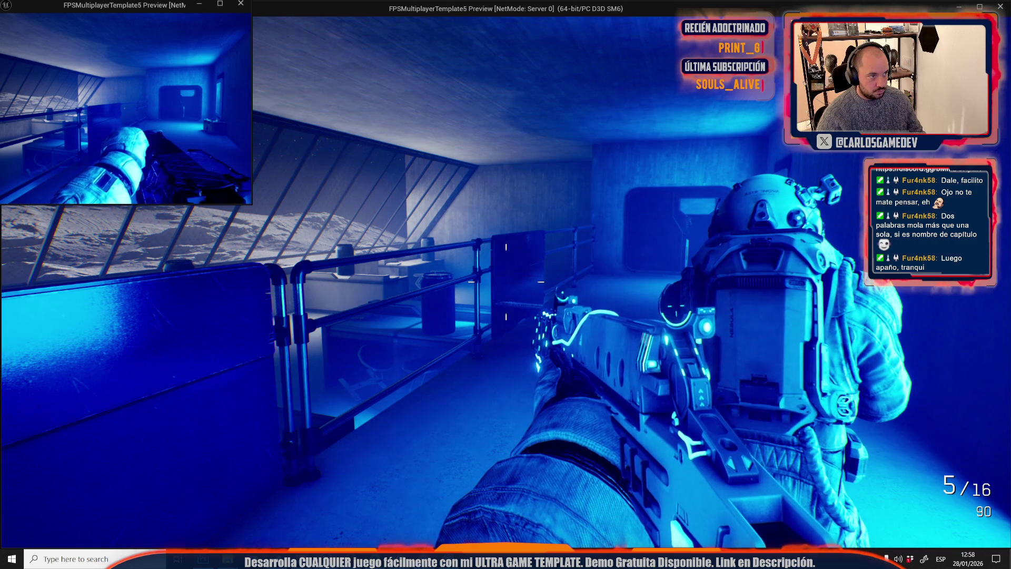
pyautogui.click(199, 4)
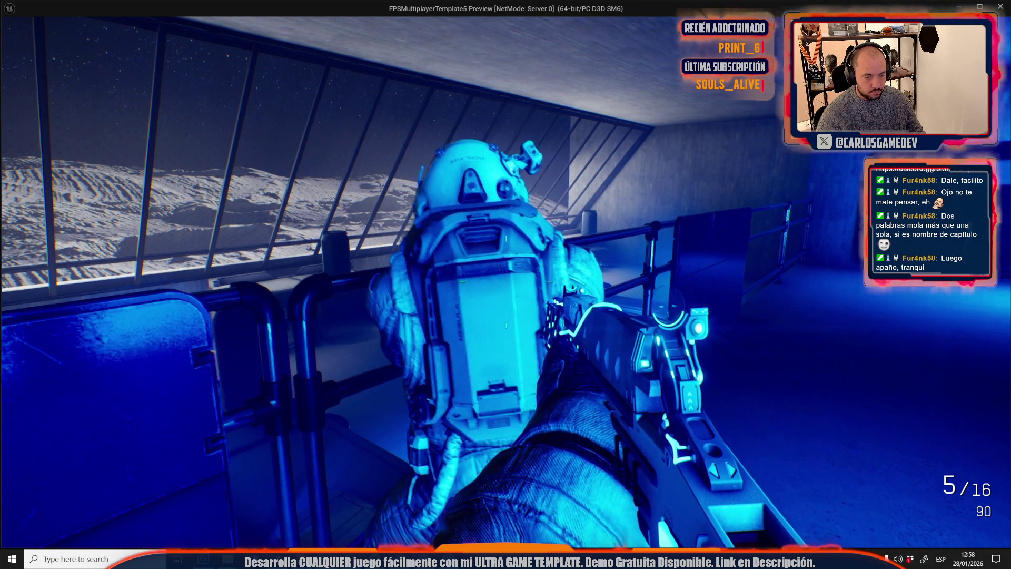
pyautogui.press('w')
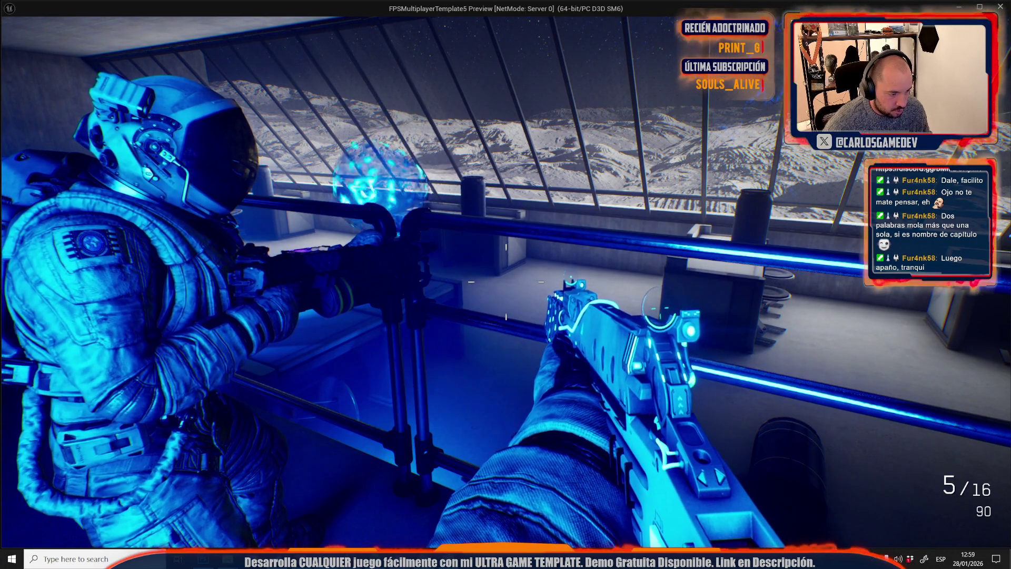
pyautogui.hotkey('alt', 'Tab')
pyautogui.hotkey('ctrl', 'v')
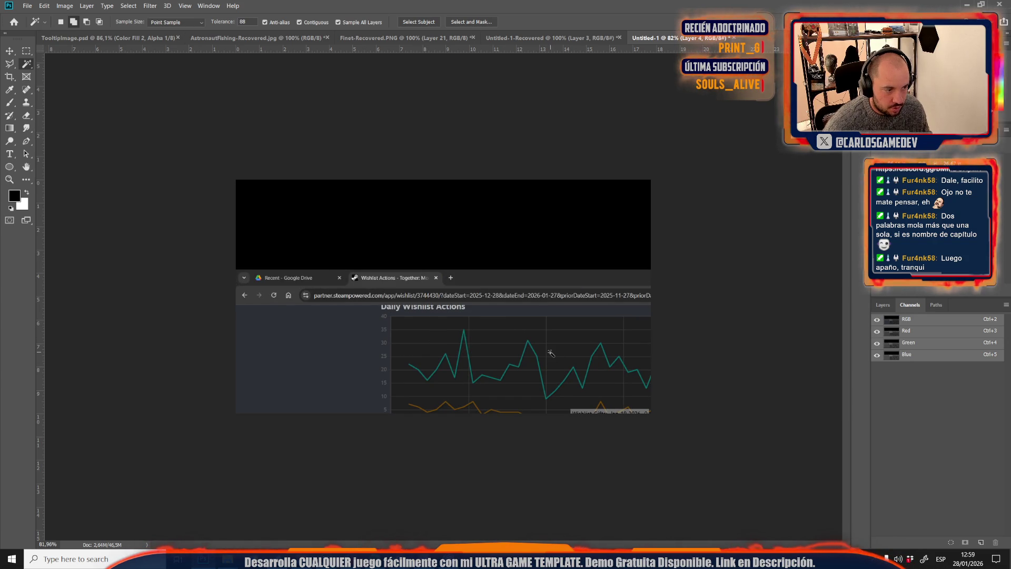
# - Paste the astronaut-by-window shot, scale it to about 61%, and position it to fill the canvas
pyautogui.hotkey('ctrl', 'z')
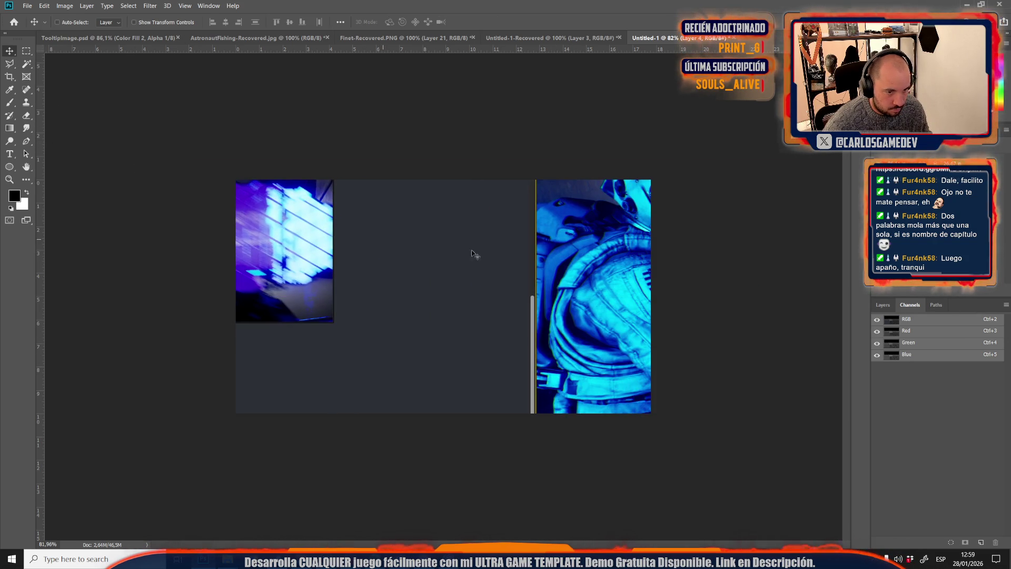
pyautogui.press('v')
pyautogui.scroll(-3, 531, 274)
pyautogui.moveTo(531, 275); pyautogui.dragTo(330, 287)
pyautogui.scroll(-3, 484, 298)
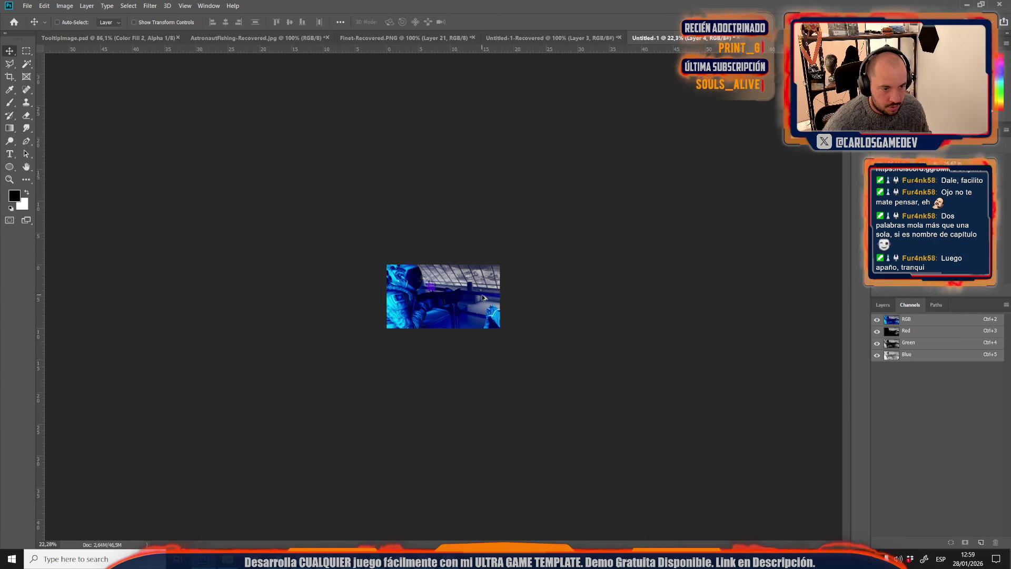
pyautogui.moveTo(689, 293)
pyautogui.mouseDown()
pyautogui.moveTo(462, 300)
pyautogui.moveTo(519, 290)
pyautogui.moveTo(539, 268)
pyautogui.mouseUp()
pyautogui.scroll(3, 523, 305)
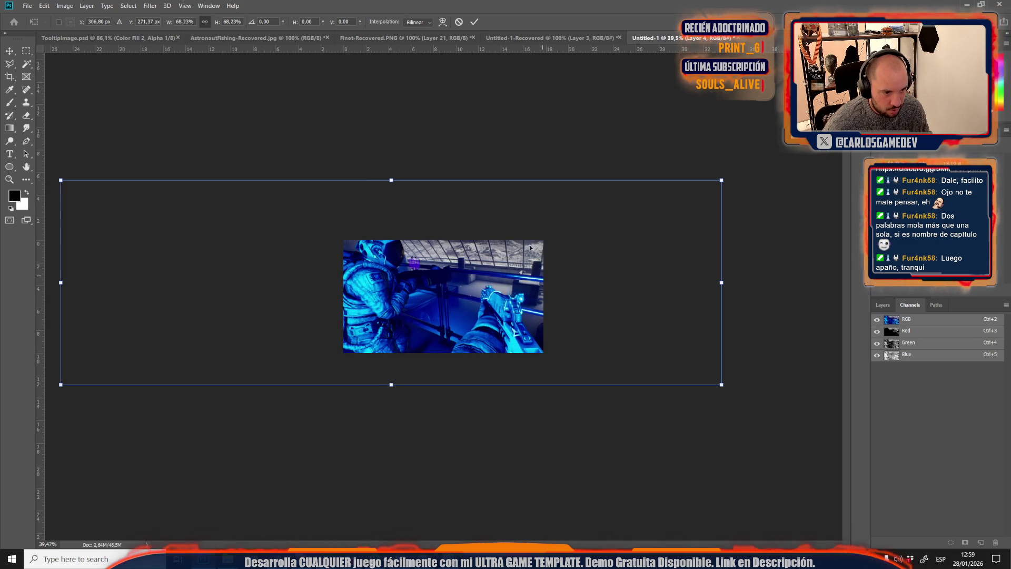
pyautogui.moveTo(393, 181)
pyautogui.mouseDown()
pyautogui.moveTo(393, 215)
pyautogui.moveTo(394, 200)
pyautogui.mouseUp()
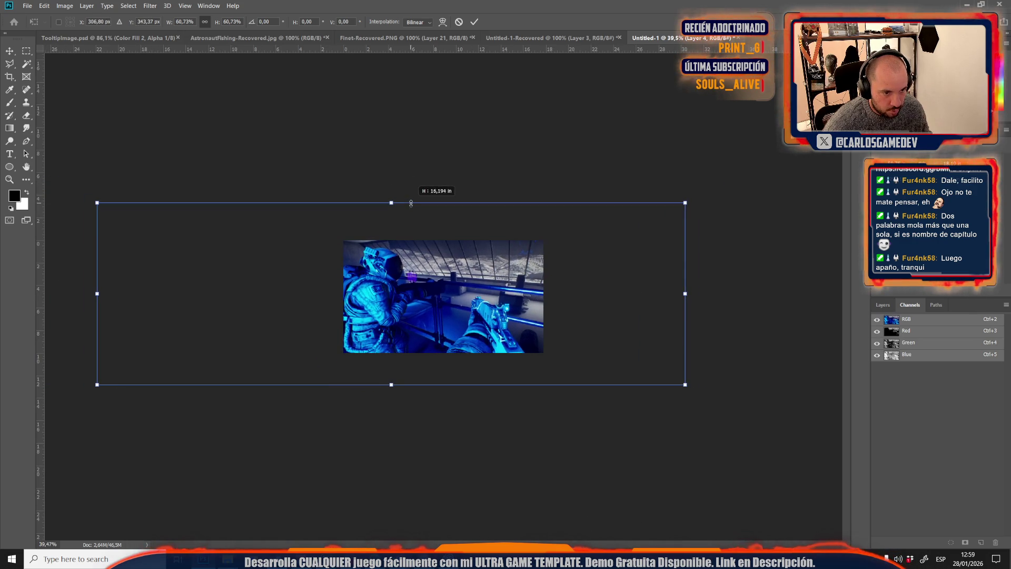
pyautogui.scroll(3, 447, 295)
pyautogui.moveTo(447, 295)
pyautogui.mouseDown()
pyautogui.moveTo(480, 296)
pyautogui.moveTo(441, 285)
pyautogui.moveTo(441, 316)
pyautogui.moveTo(441, 297)
pyautogui.mouseUp()
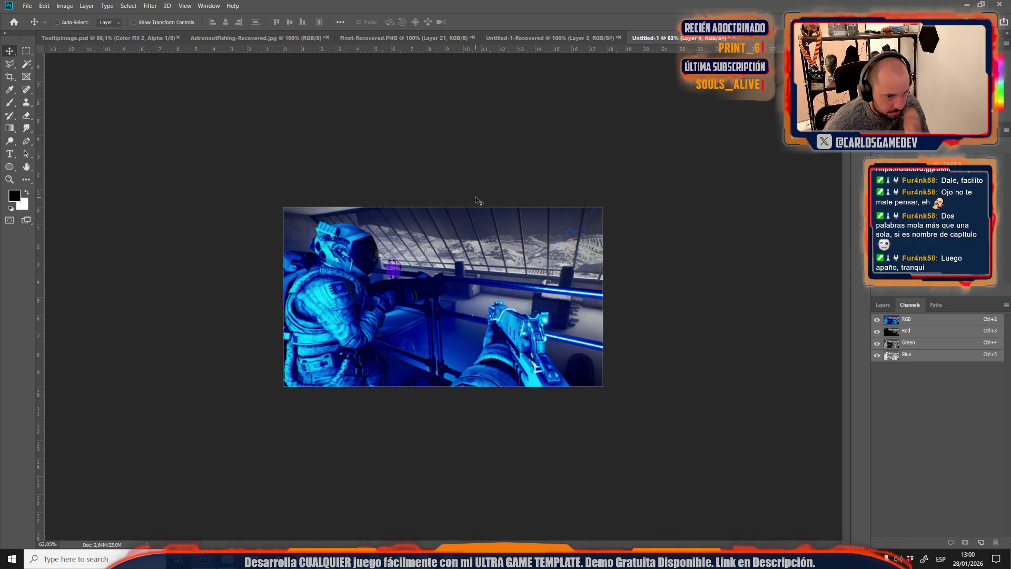
# - Save the image as a JPEG in the LvlImages folder
pyautogui.hotkey('ctrl', 's')
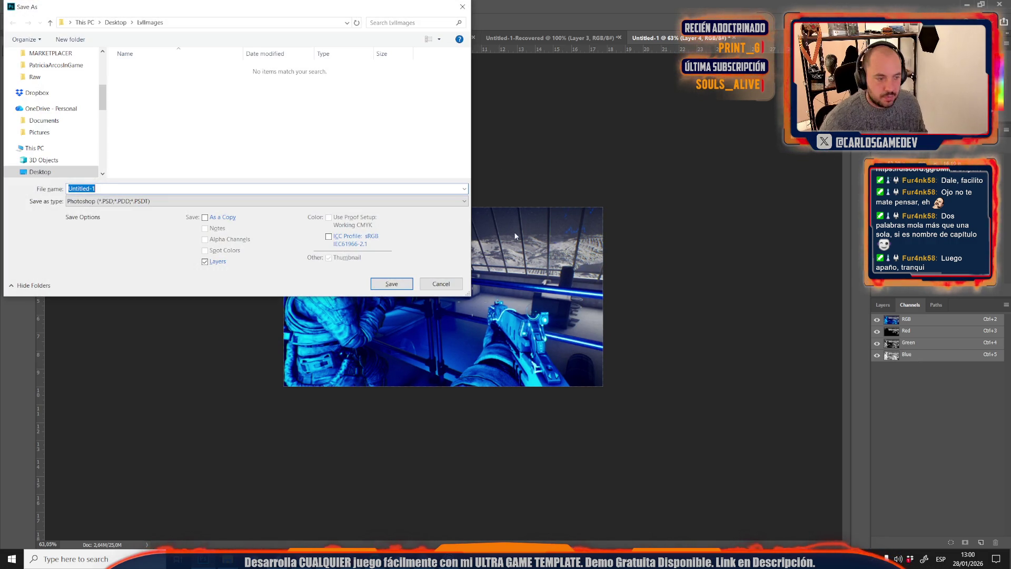
pyautogui.click(209, 204)
pyautogui.click(67, 282)
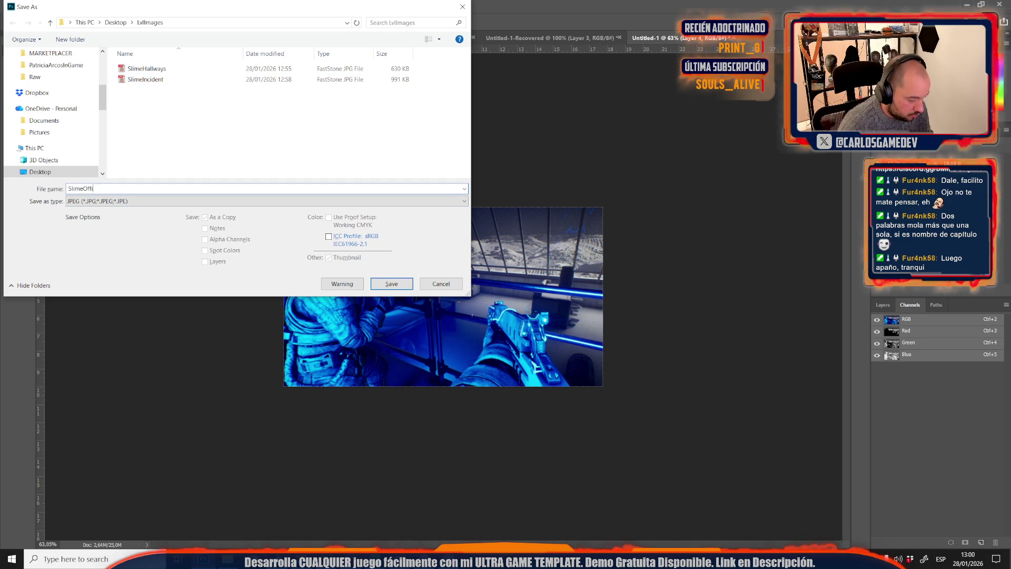
pyautogui.press('Return')
pyautogui.press('Return')
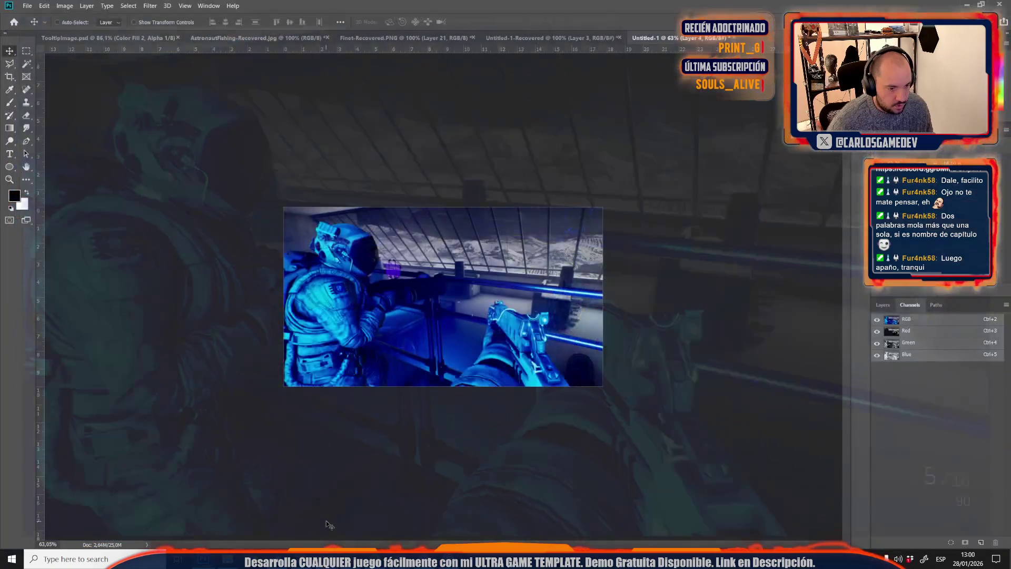
# - Load the Moon-08-Slime-Gymcana level in Unreal and start playing it
pyautogui.hotkey('alt', 'Tab')
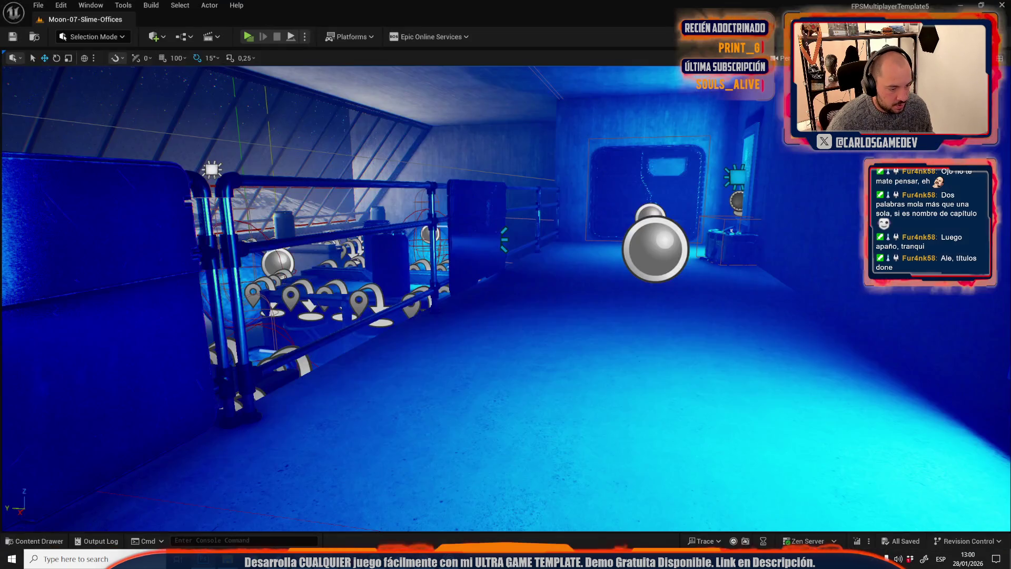
pyautogui.click(37, 9)
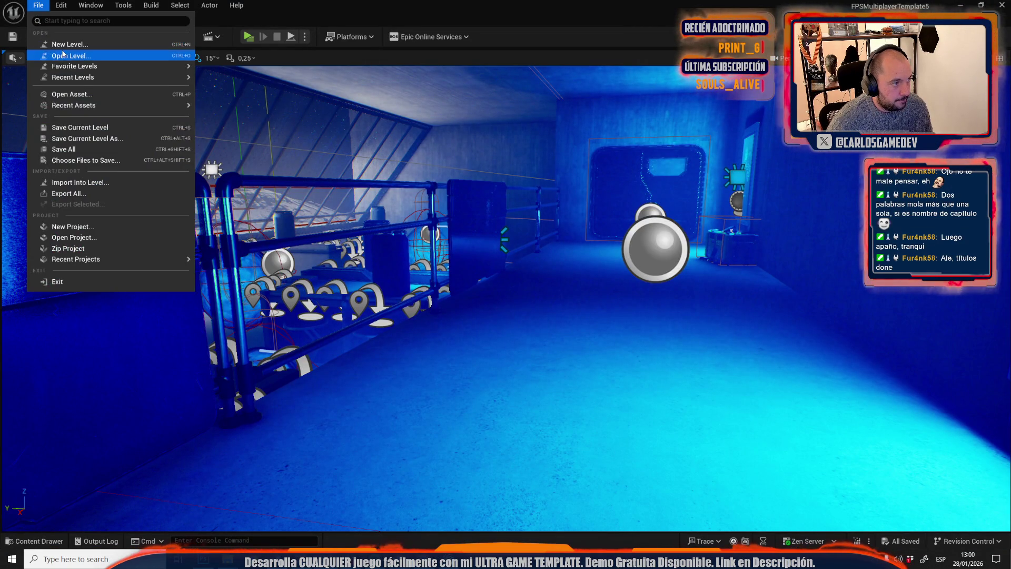
pyautogui.click(63, 53)
pyautogui.scroll(-1, 716, 222)
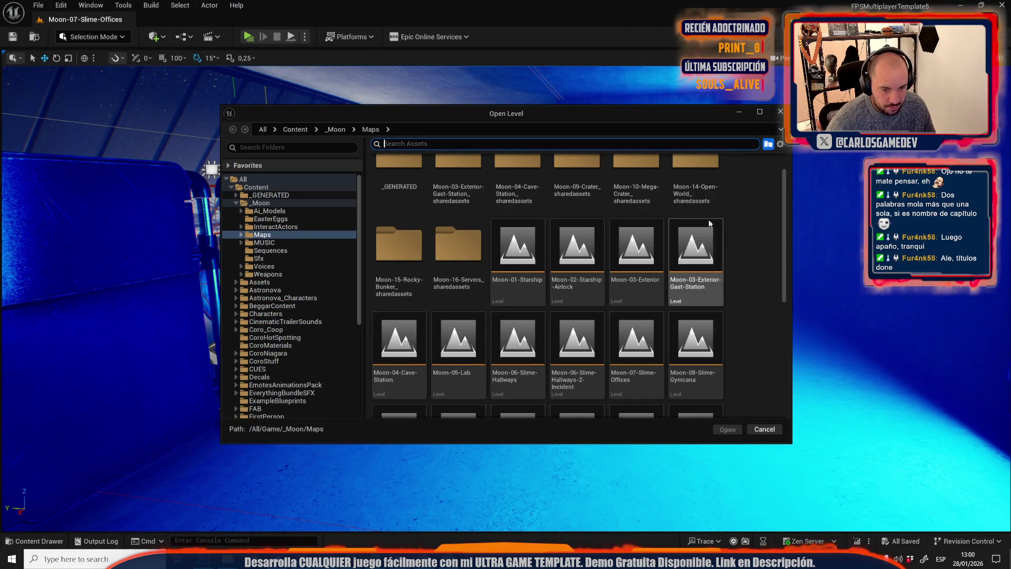
pyautogui.click(704, 362)
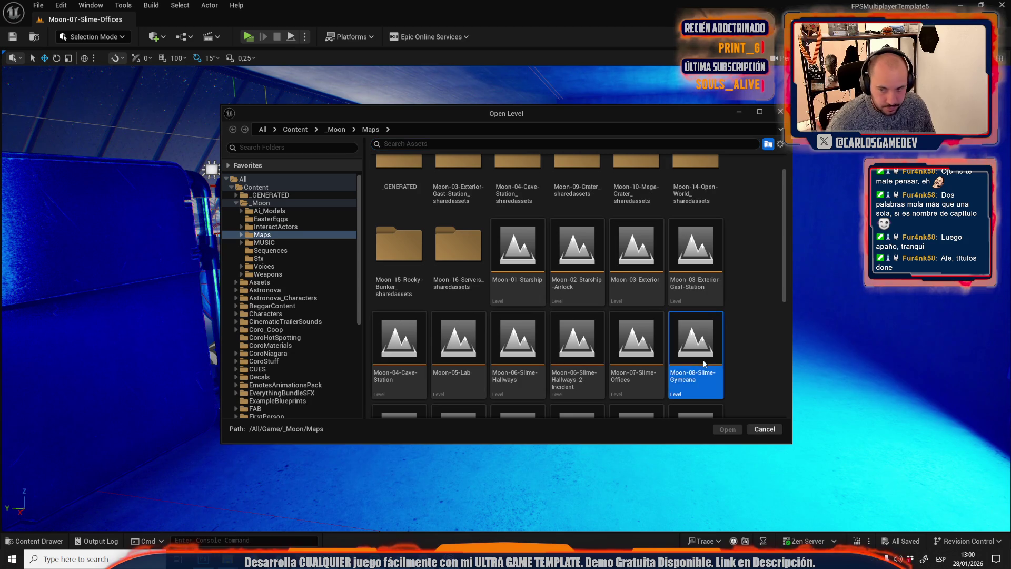
pyautogui.doubleClick(703, 363)
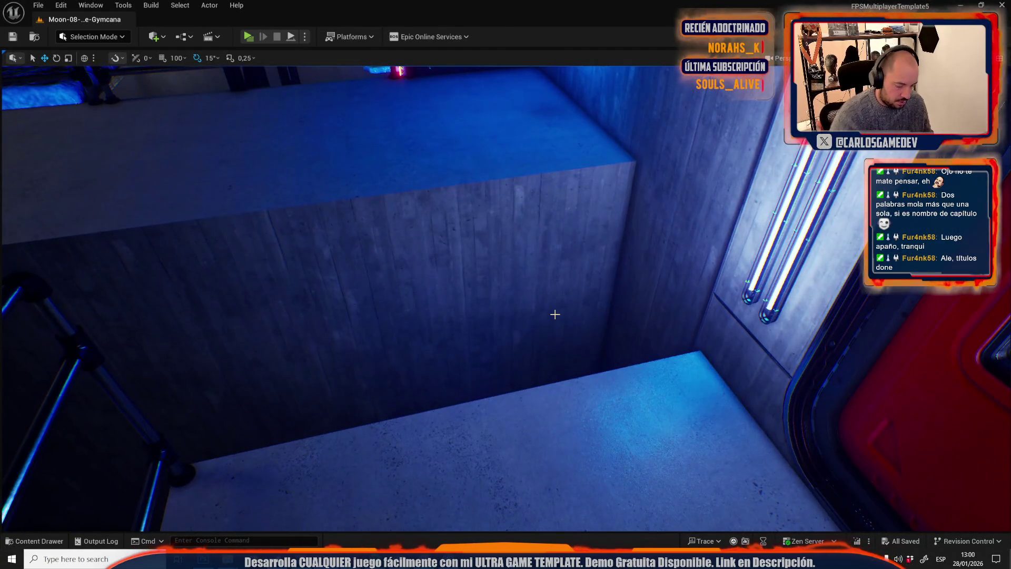
pyautogui.hotkey('alt', 'p')
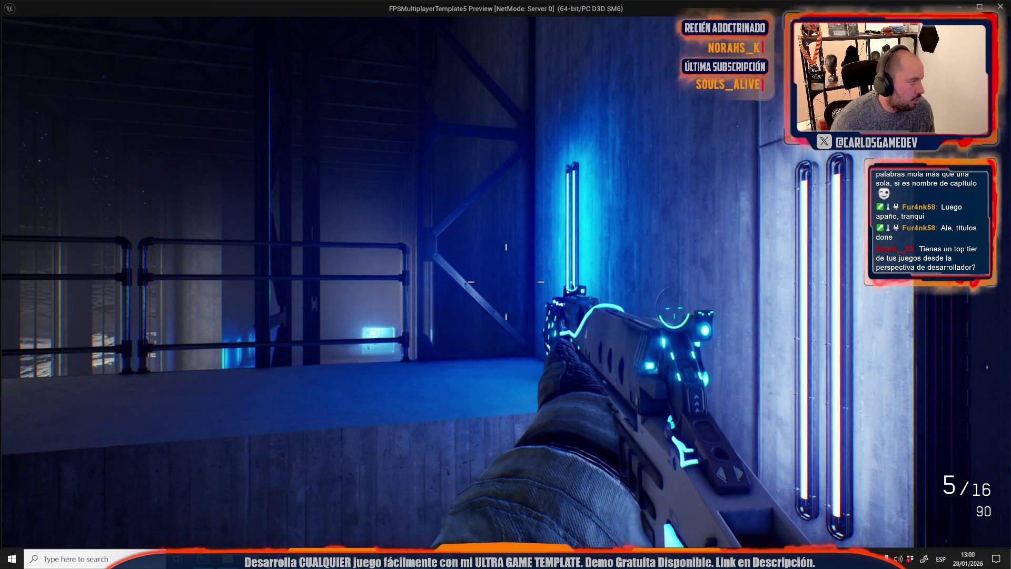
# - Walk the players up to the railing overlooking the moon, framing the astronaut and red door
pyautogui.hotkey('alt', 'Tab')
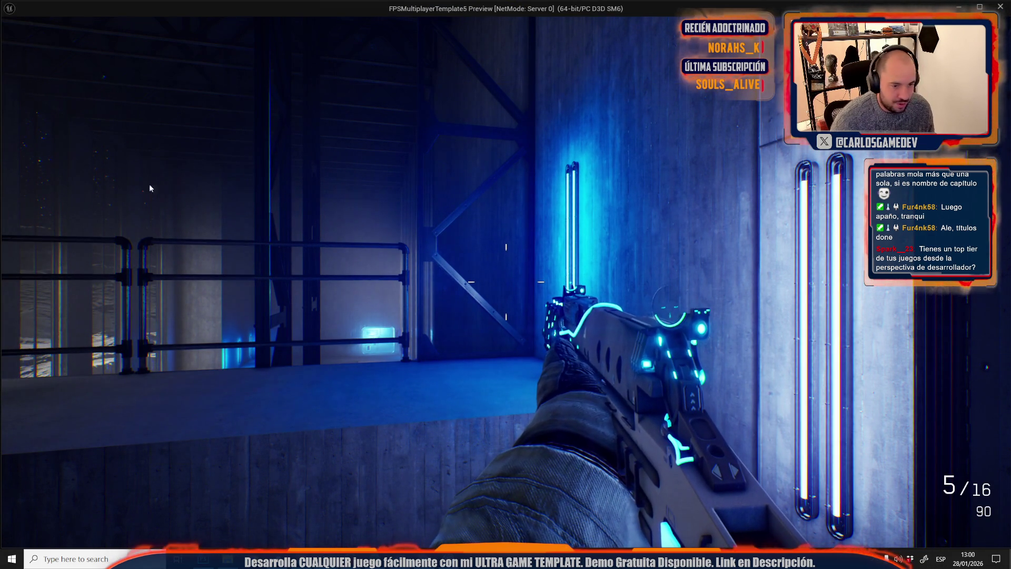
pyautogui.press('w')
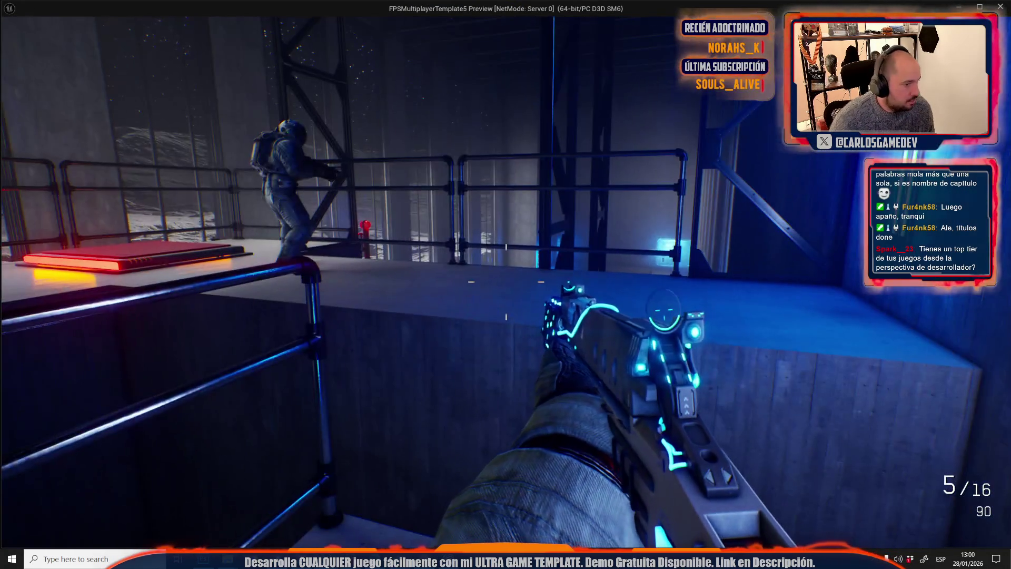
pyautogui.press('w')
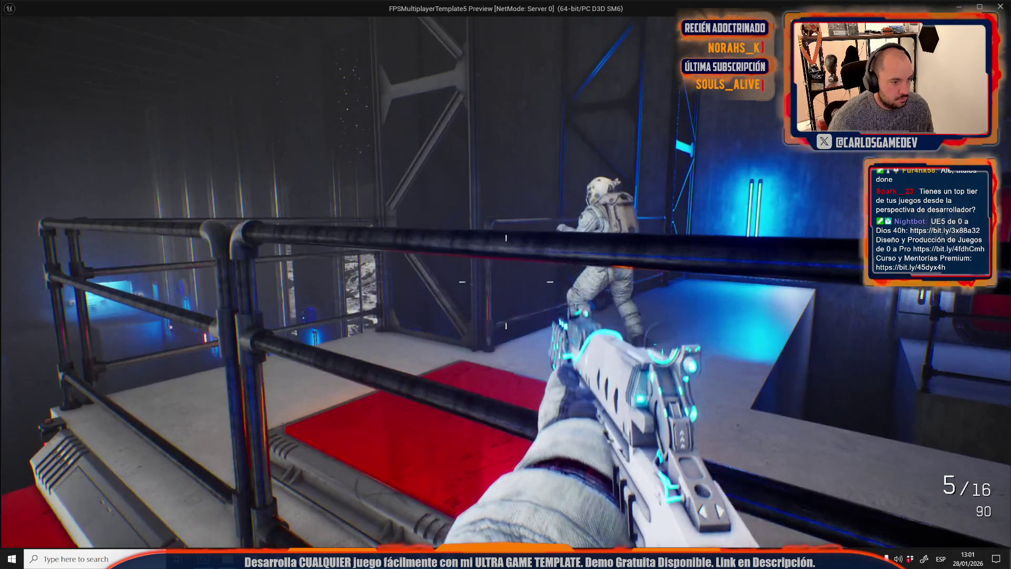
pyautogui.hotkey('alt', 'Tab')
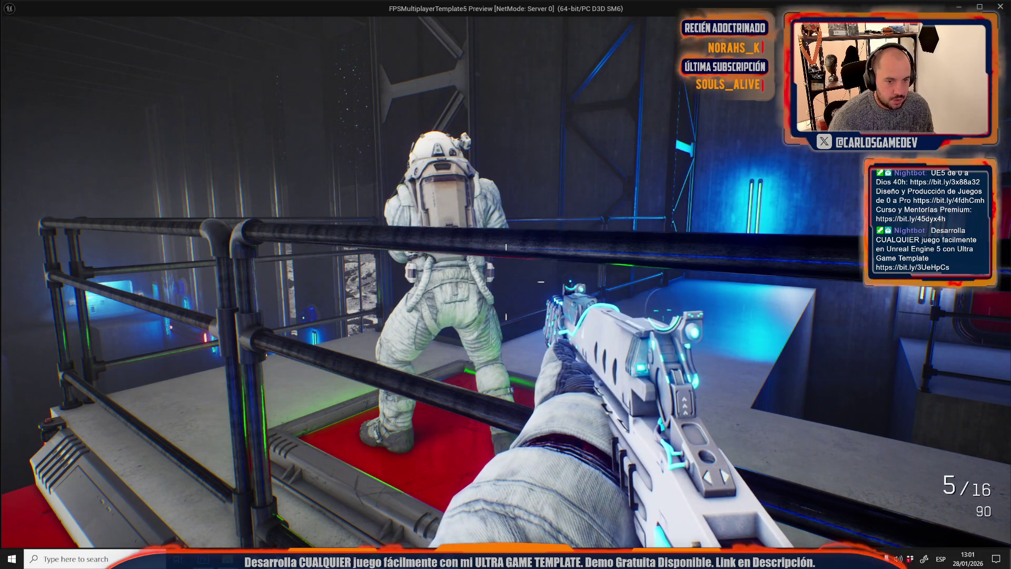
pyautogui.press('d')
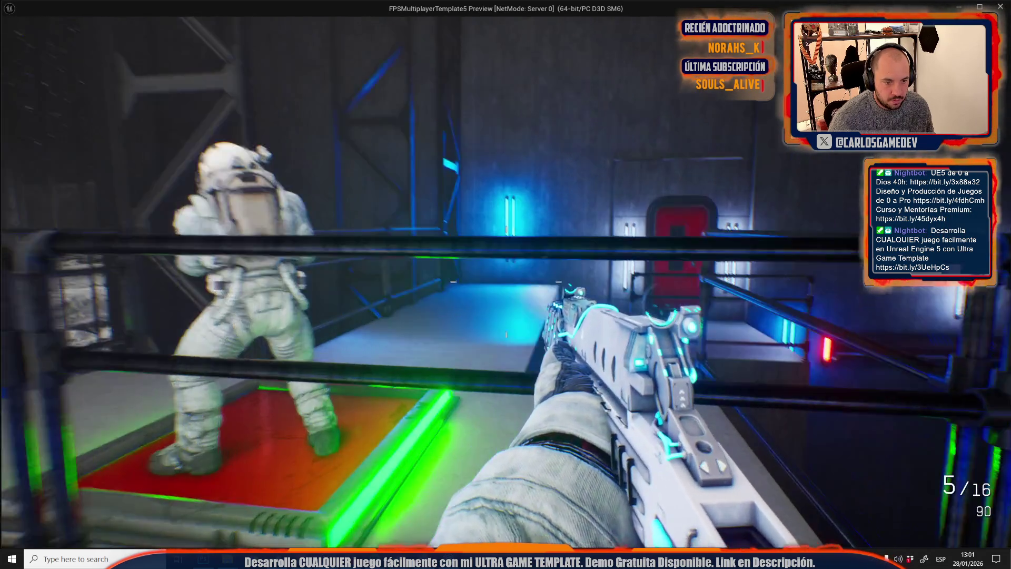
pyautogui.moveTo(506, 284)
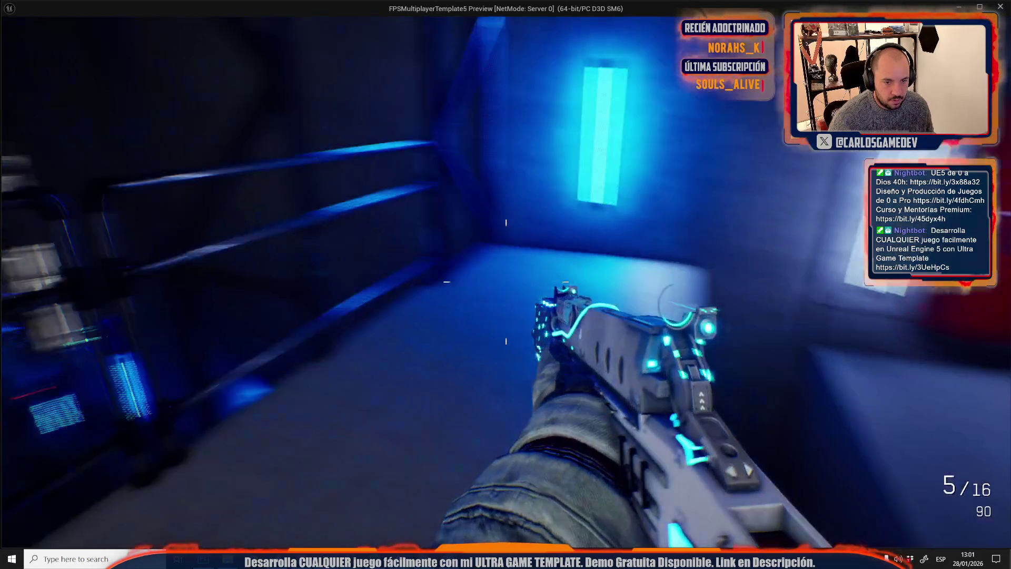
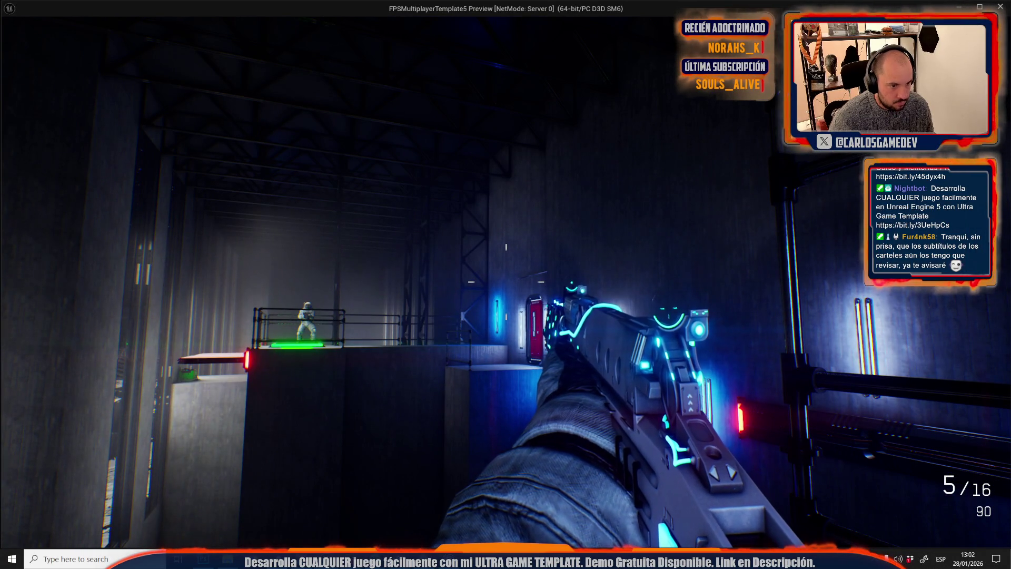
# - Release the mouse from the game and paste the gameplay screenshot into Photoshop's Untitled-1 document
pyautogui.hotkey('shift', 'F1')
pyautogui.hotkey('alt', 'Tab')
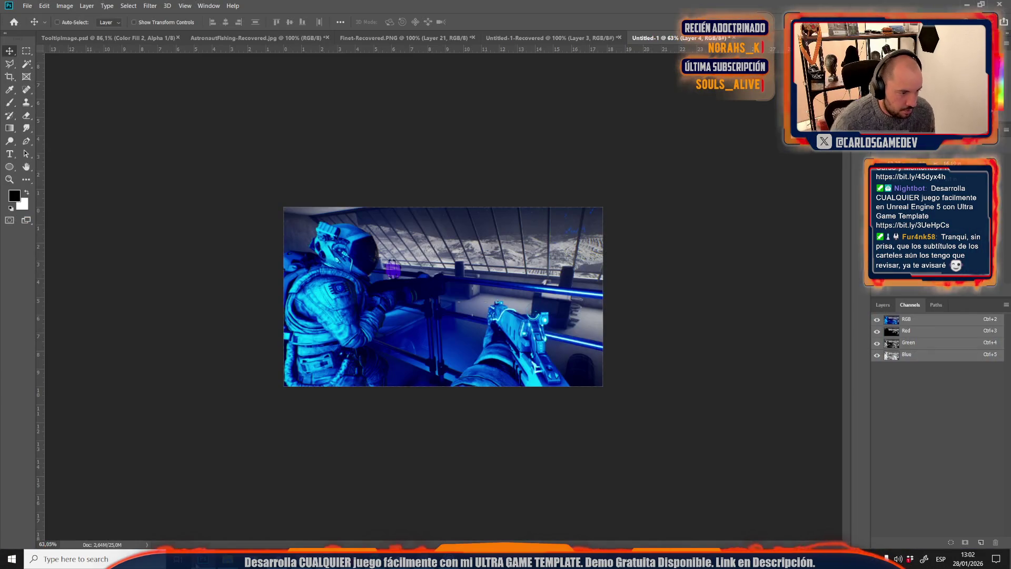
pyautogui.hotkey('ctrl', 'v')
# - Scale the pasted screenshot down and position it to fill the canvas
pyautogui.hotkey('ctrl', 't')
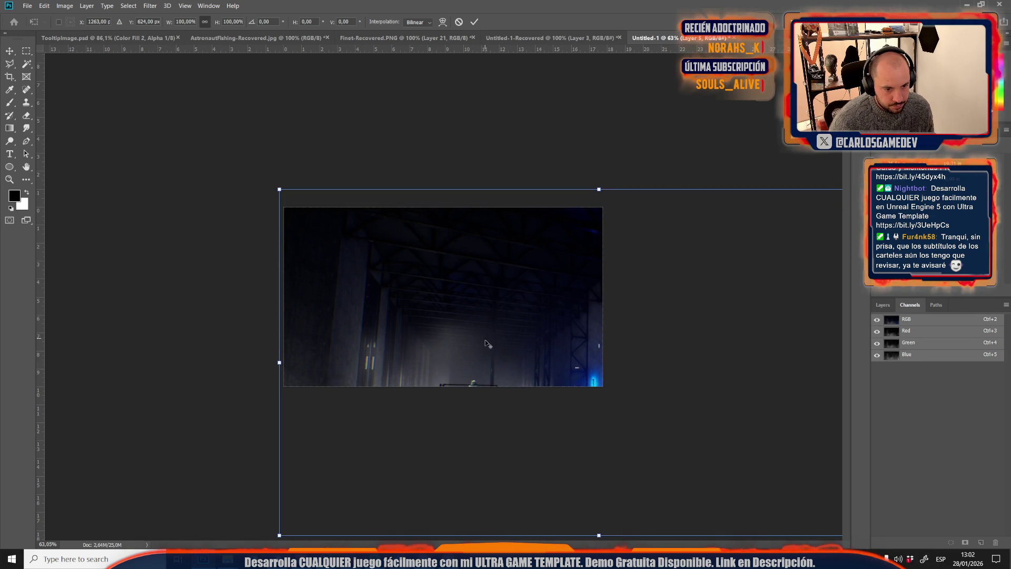
pyautogui.hotkey('ctrl', '0')
pyautogui.moveTo(740, 447)
pyautogui.mouseDown()
pyautogui.moveTo(544, 392)
pyautogui.moveTo(555, 399)
pyautogui.mouseUp()
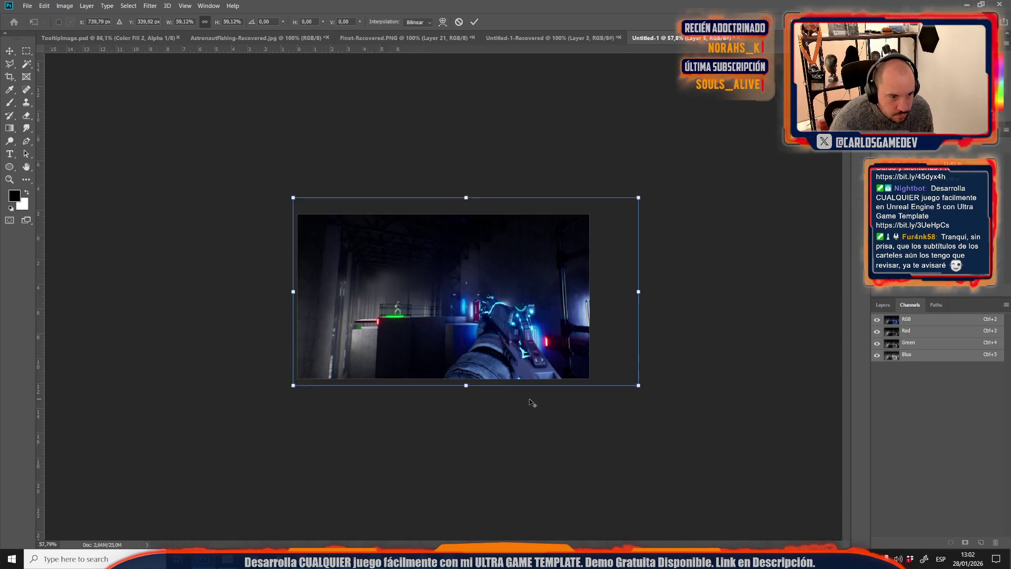
pyautogui.scroll(5, 531, 402)
pyautogui.moveTo(556, 341)
pyautogui.mouseDown()
pyautogui.moveTo(491, 359)
pyautogui.moveTo(501, 357)
pyautogui.mouseUp()
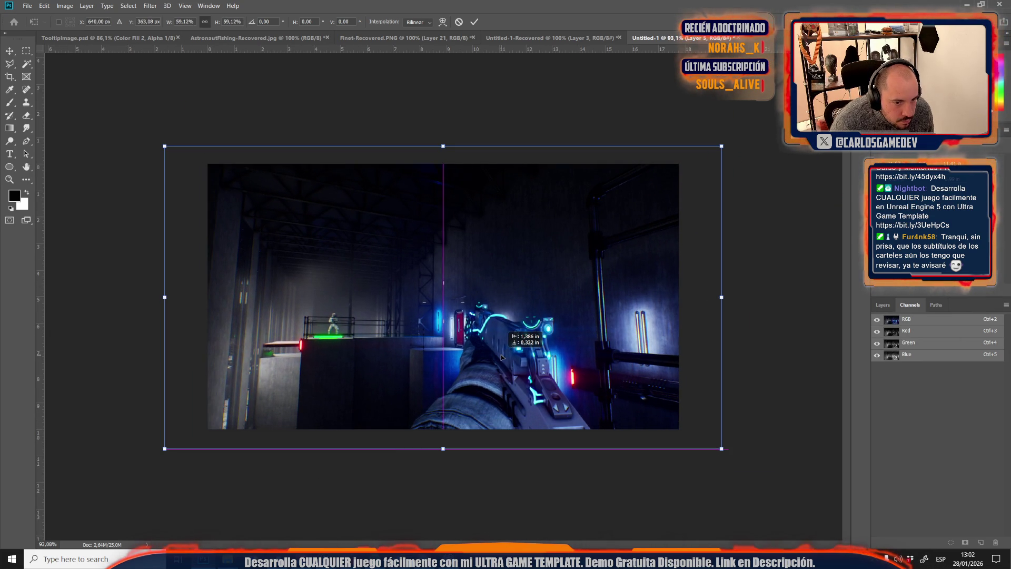
pyautogui.press('Return')
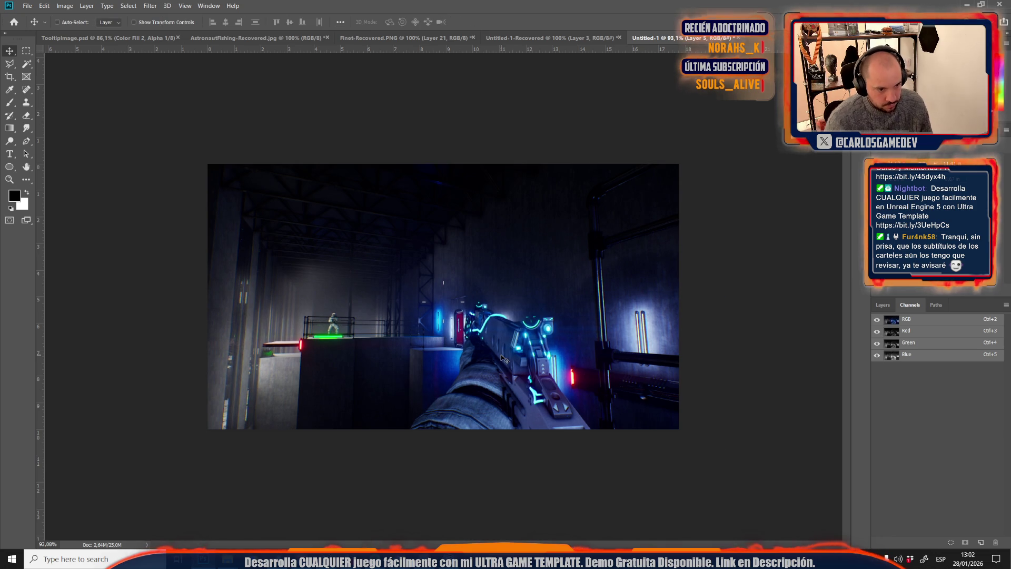
# - Save the image as a JPEG named SlimeGymcana, based on the SlimeOffices file name
pyautogui.hotkey('shift', 'ctrl', 's')
pyautogui.click(143, 202)
pyautogui.click(95, 278)
pyautogui.click(142, 90)
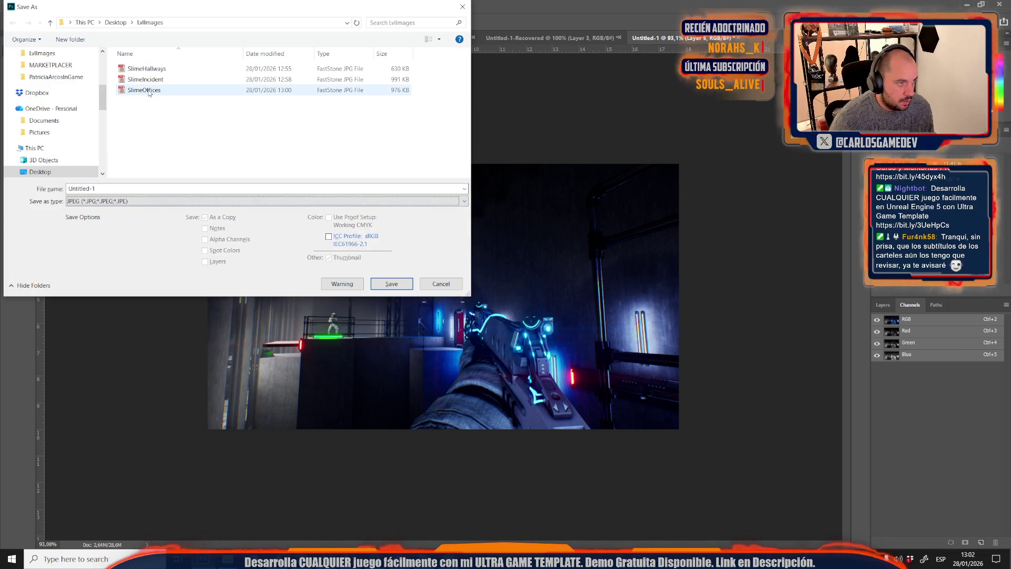
pyautogui.doubleClick(85, 189)
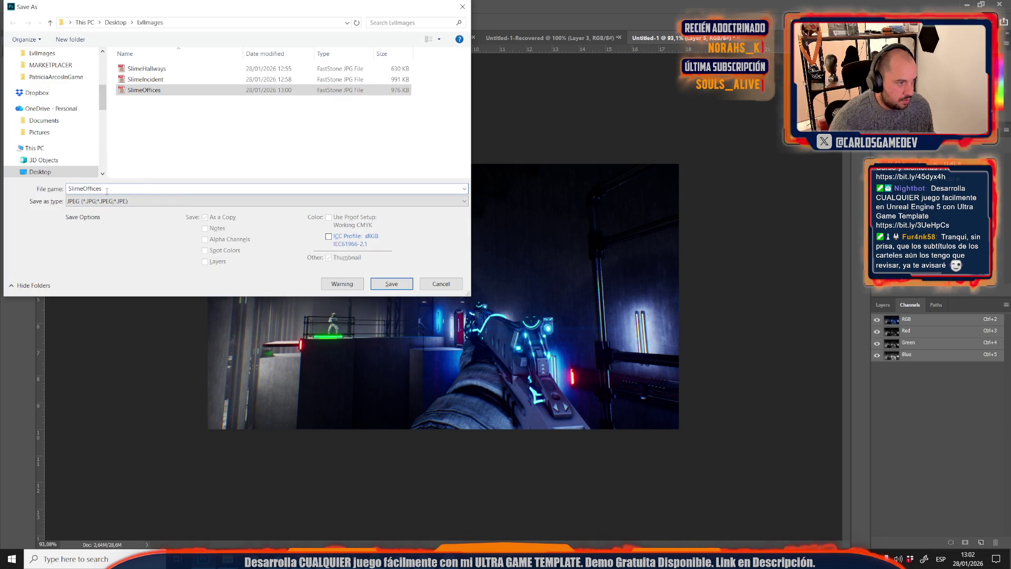
pyautogui.write('Gymcana')
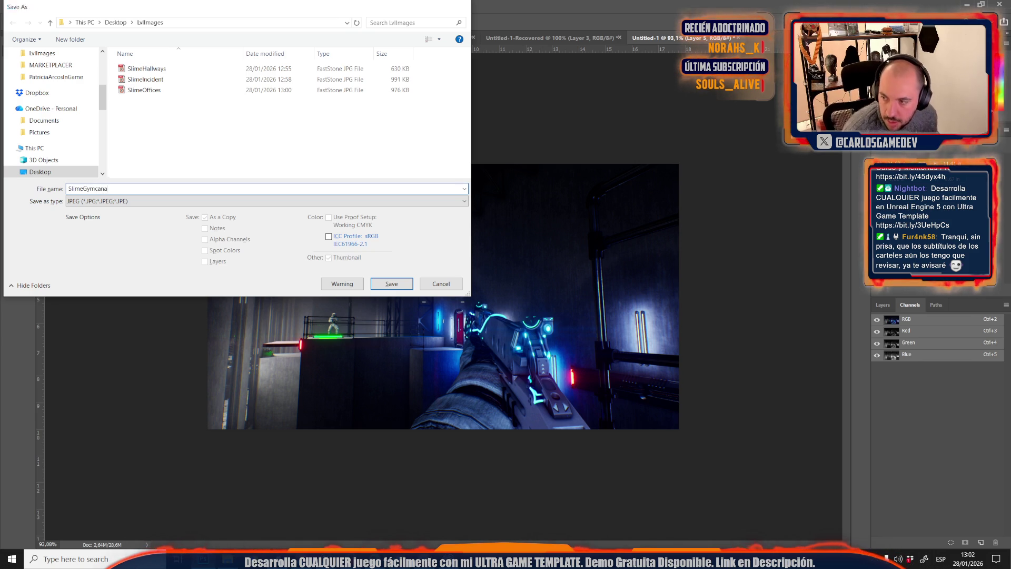
pyautogui.press('Return')
pyautogui.press('Return')
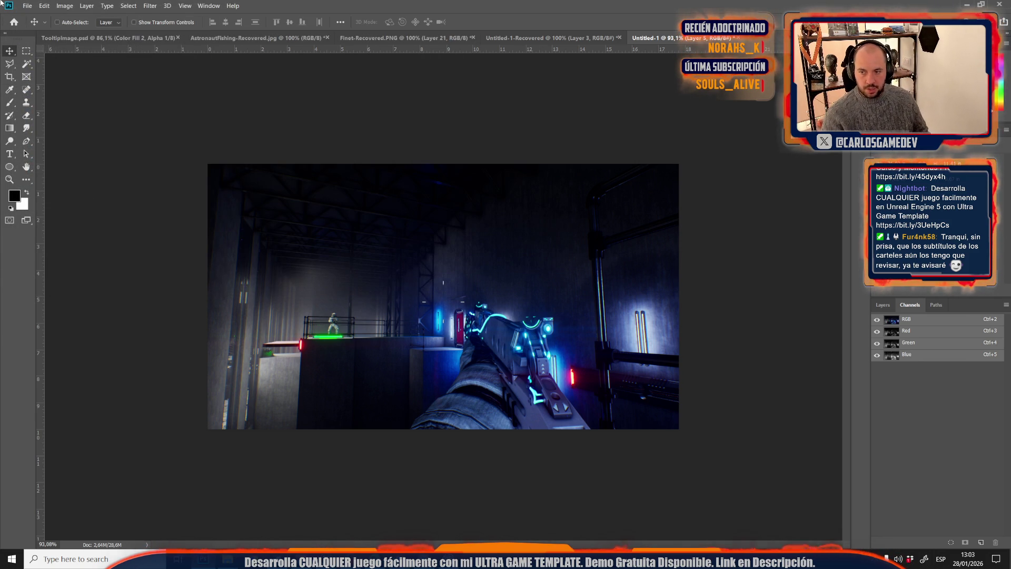
pyautogui.hotkey('alt', 'Tab')
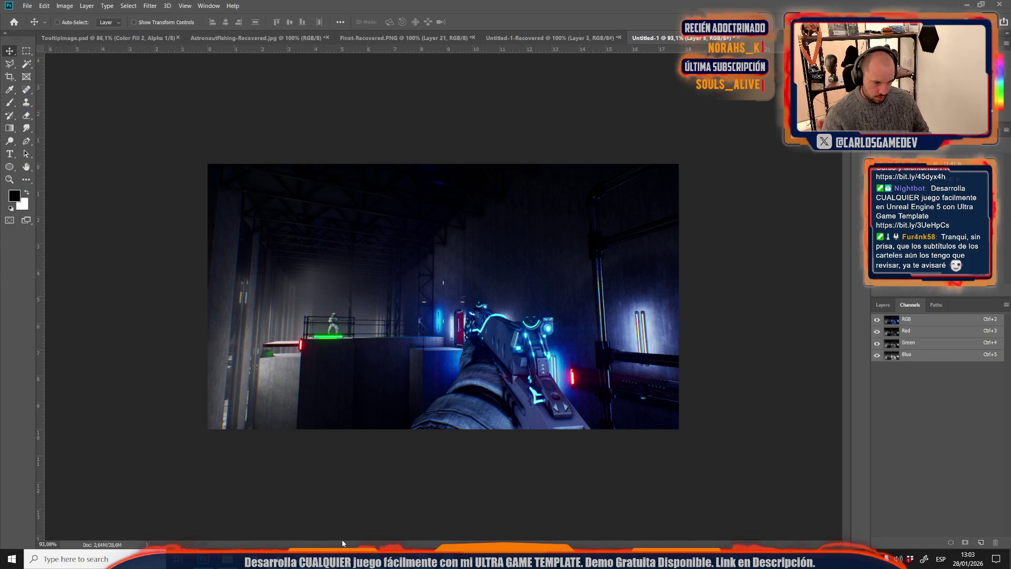
# - Return to the Unreal Editor and load Moon-09-Crater from the Open Level map list
pyautogui.moveTo(337, 558)
pyautogui.click(432, 527)
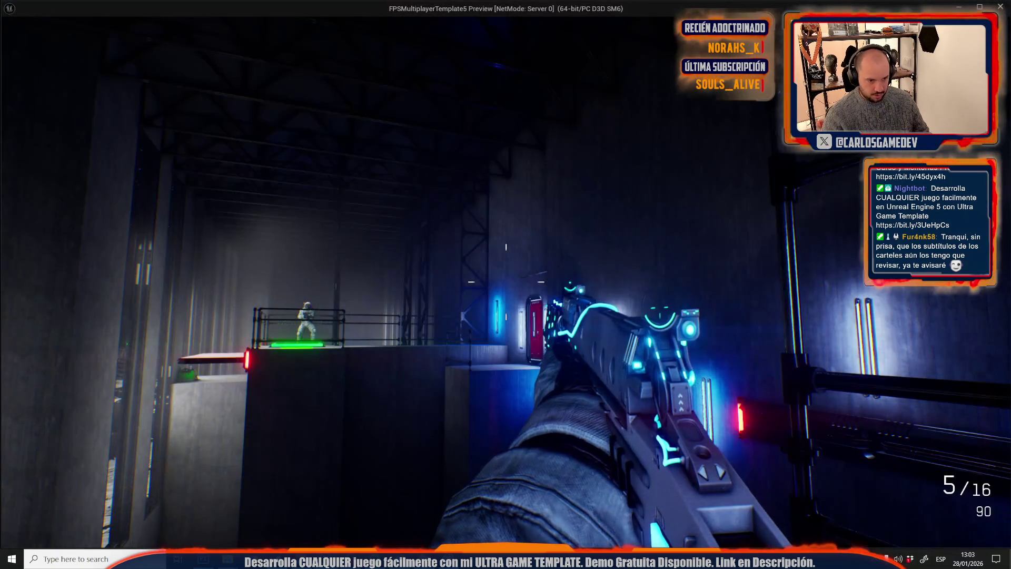
pyautogui.hotkey('alt', 'Tab')
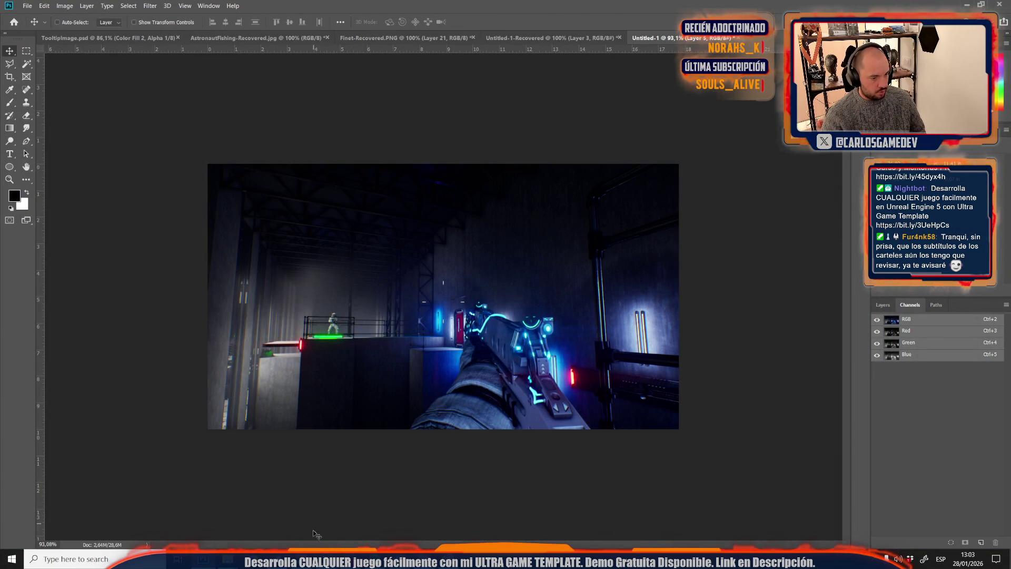
pyautogui.hotkey('alt', 'Tab')
pyautogui.click(38, 6)
pyautogui.click(53, 55)
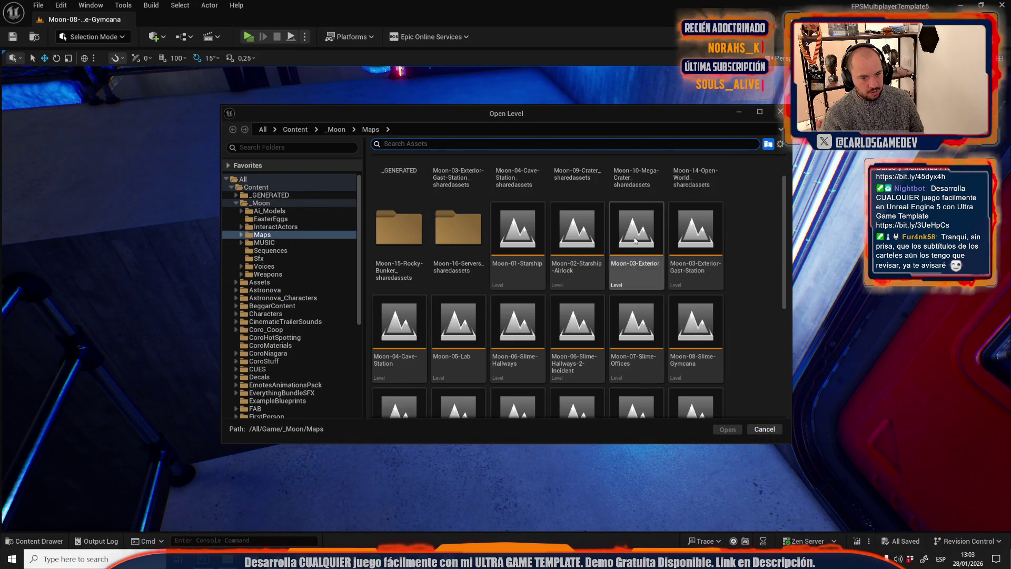
pyautogui.scroll(-2, 579, 316)
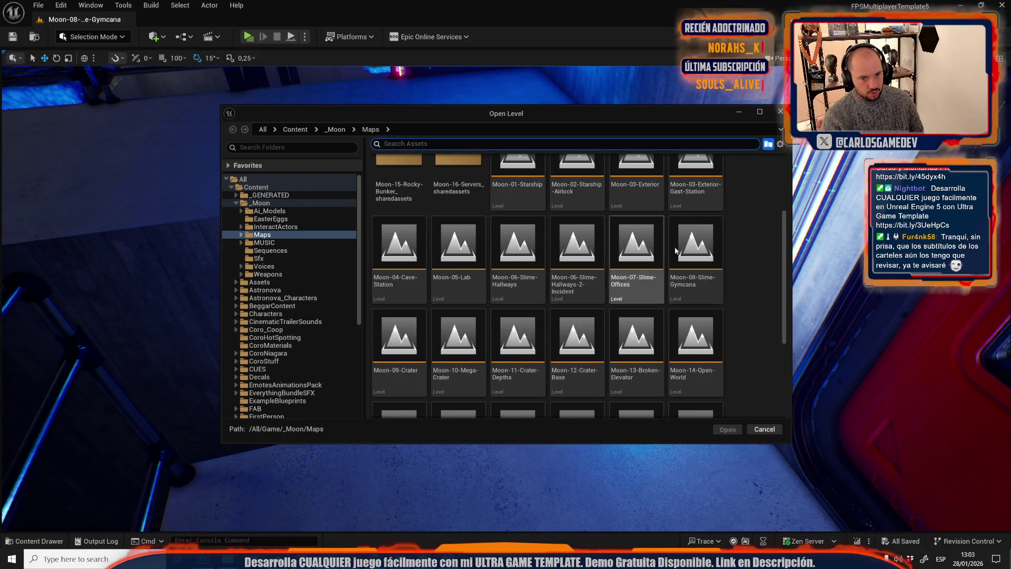
pyautogui.doubleClick(418, 330)
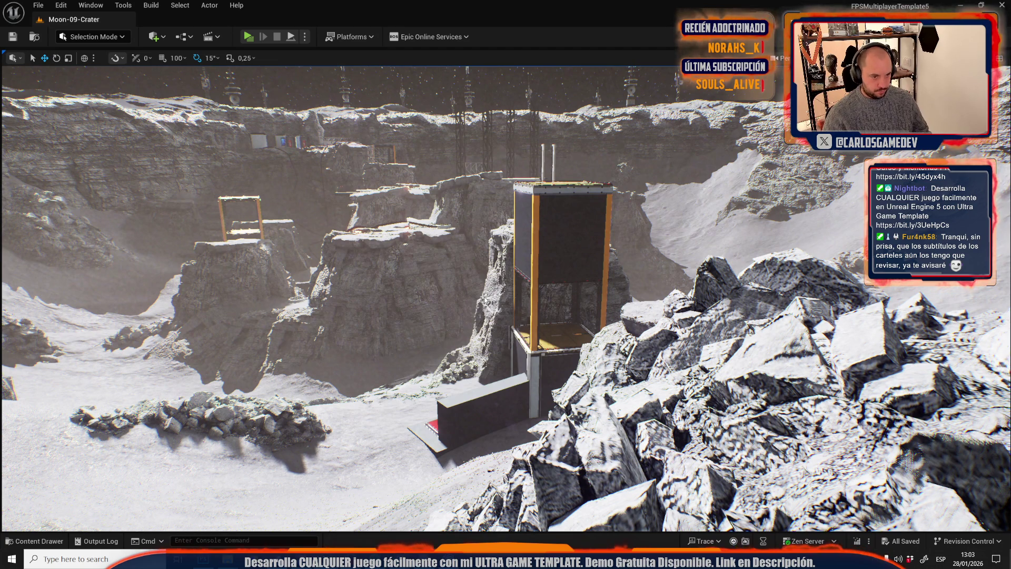
# - Play-test Moon-09-Crater, walking toward the booth and lit stairs, then exit with Esc
pyautogui.hotkey('alt', 'p')
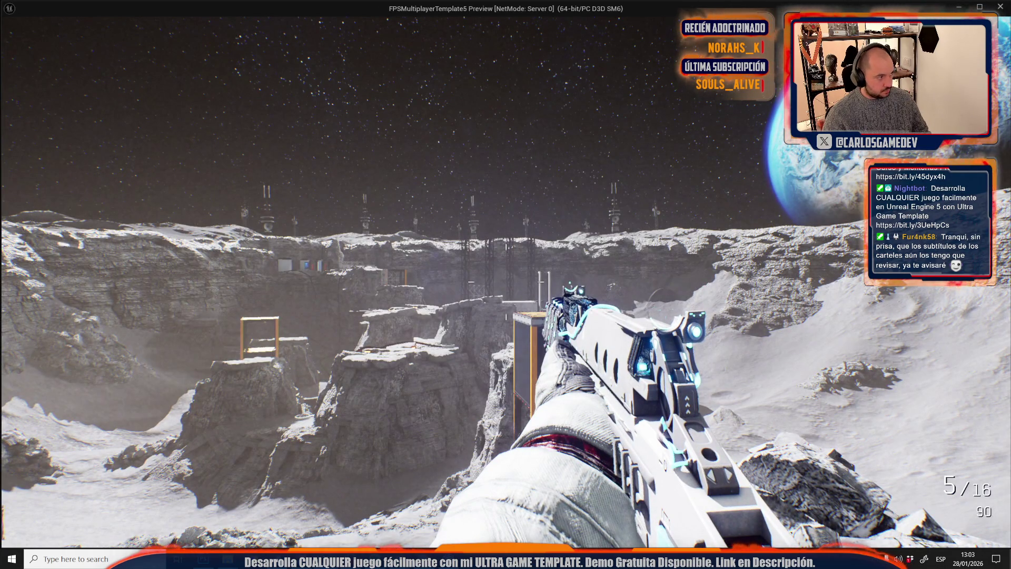
pyautogui.press('w')
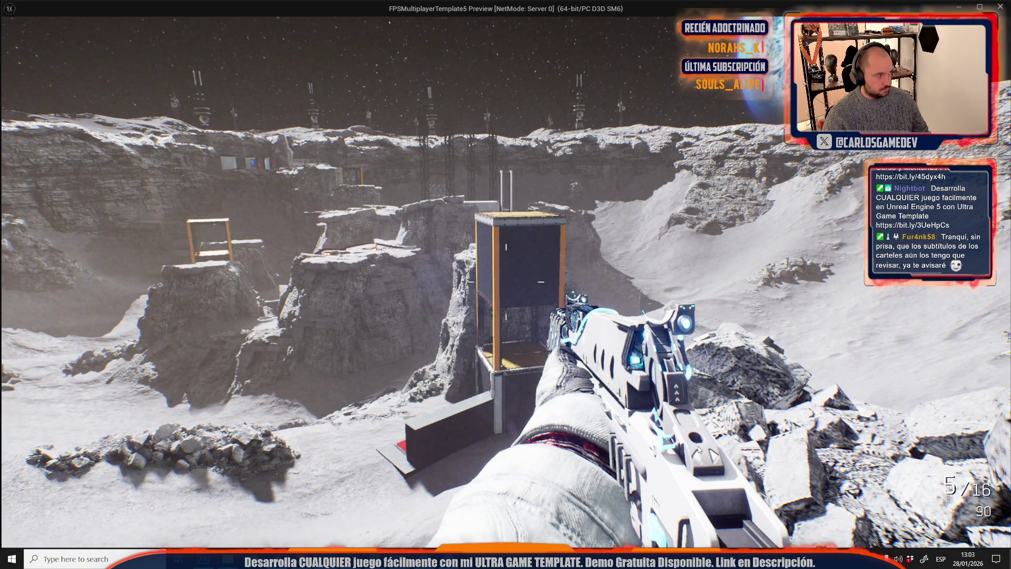
pyautogui.moveTo(843, 501)
pyautogui.moveTo(210, 211)
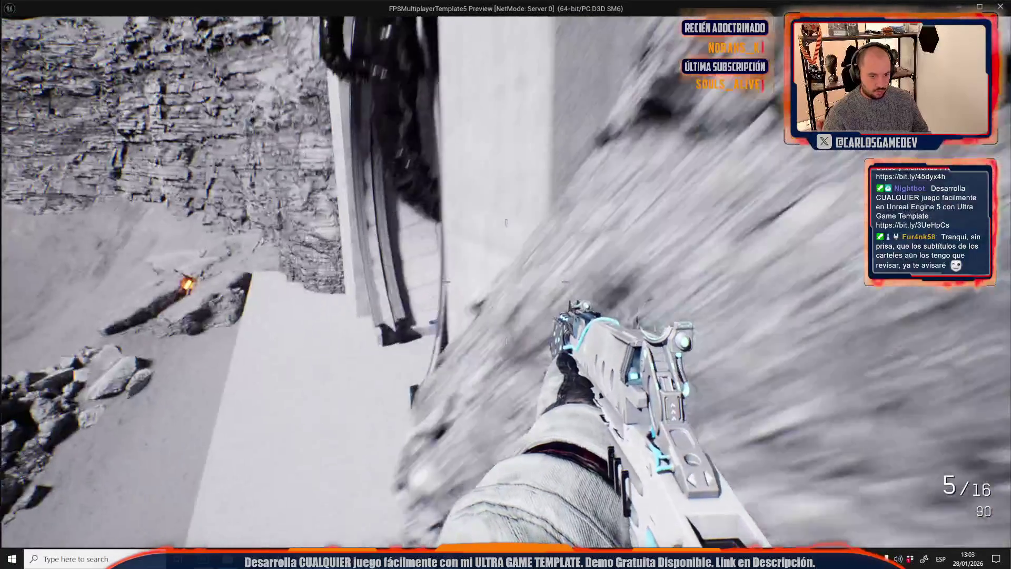
pyautogui.press('w')
pyautogui.moveTo(632, 284)
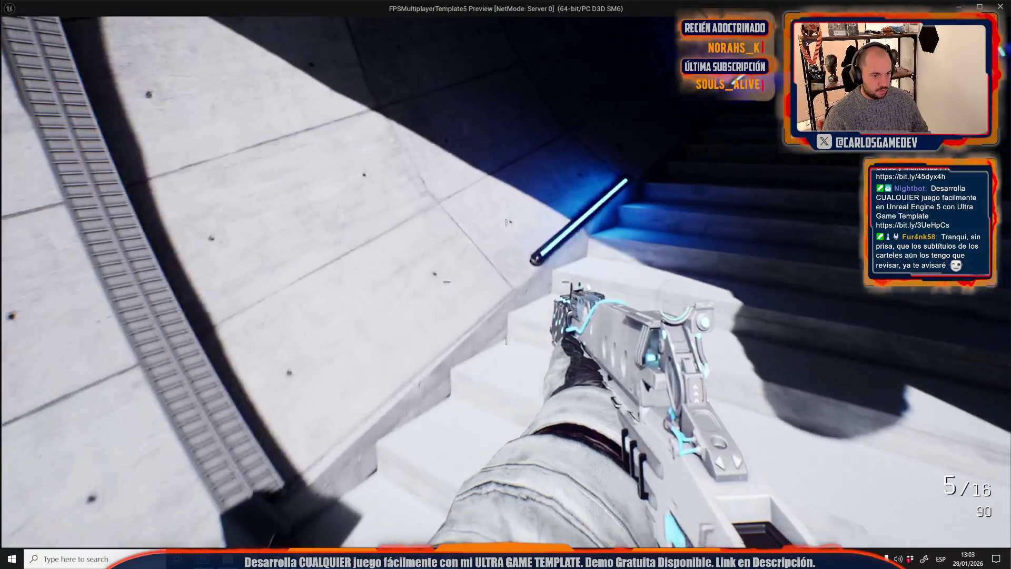
pyautogui.press('Escape')
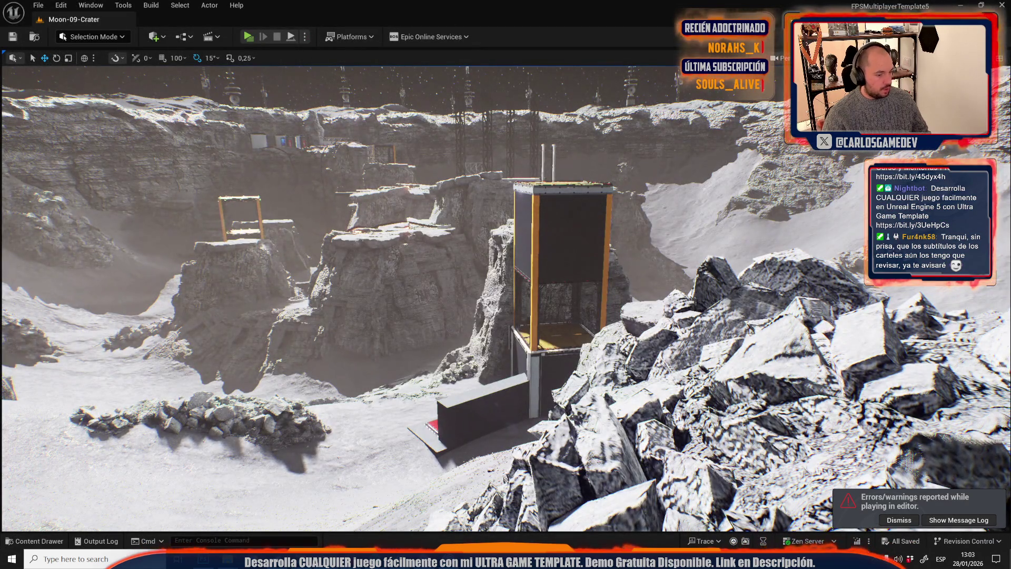
# - Open a Details panel for the LoadOut actor and set P1 Primary Weapon to BP_NoWeapon
pyautogui.click(91, 4)
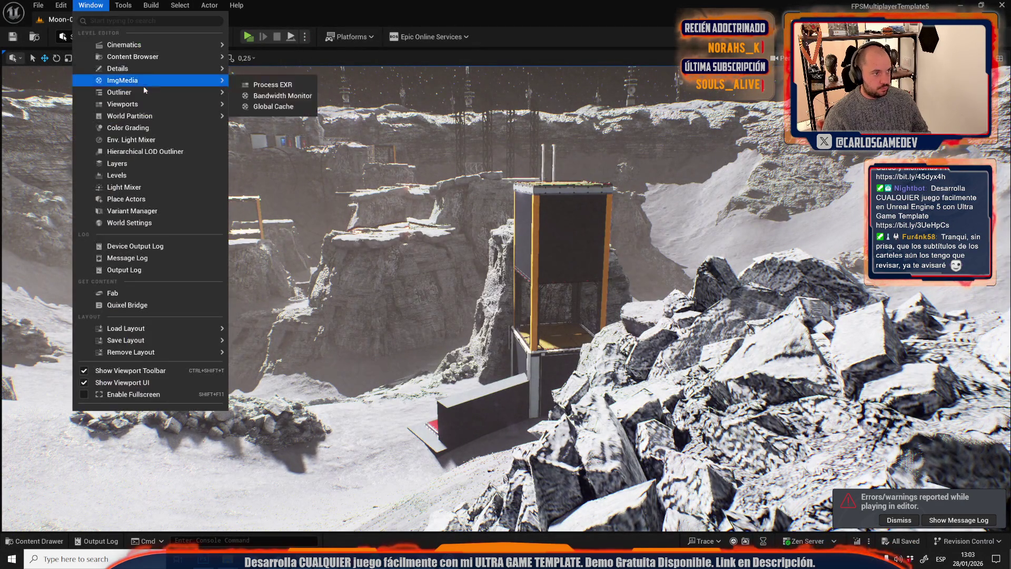
pyautogui.moveTo(152, 93)
pyautogui.click(271, 99)
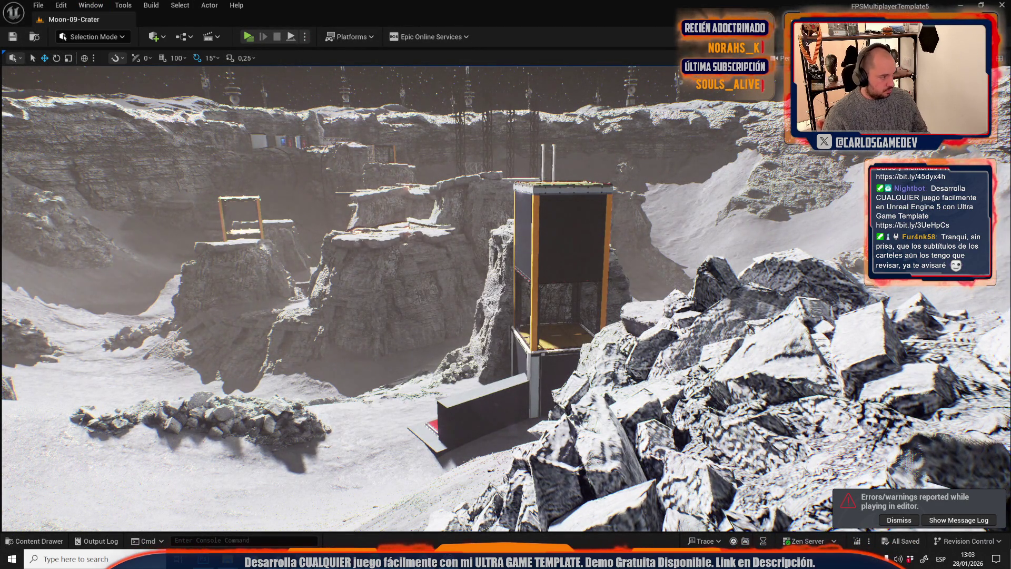
pyautogui.click(91, 5)
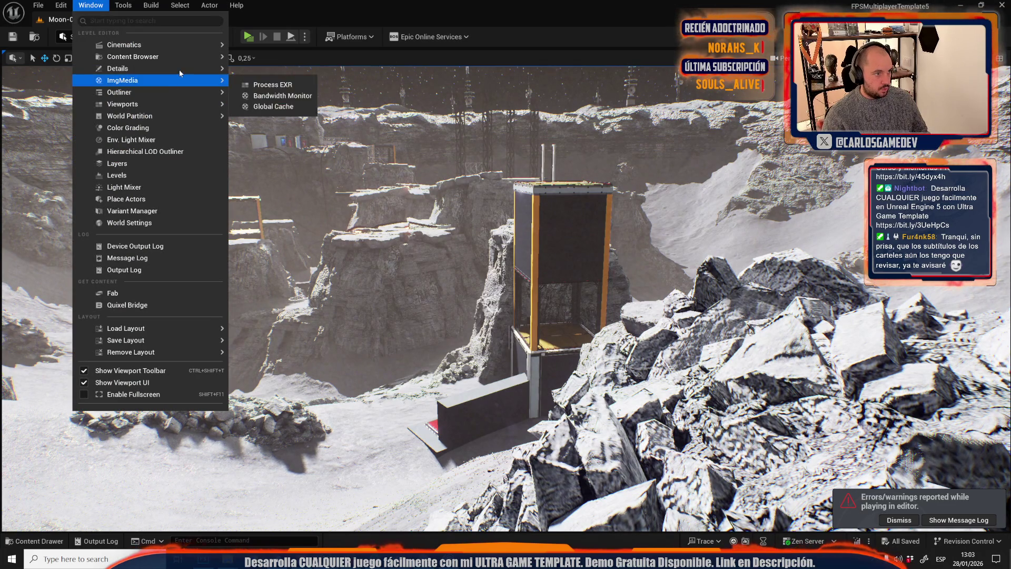
pyautogui.moveTo(179, 68)
pyautogui.click(272, 83)
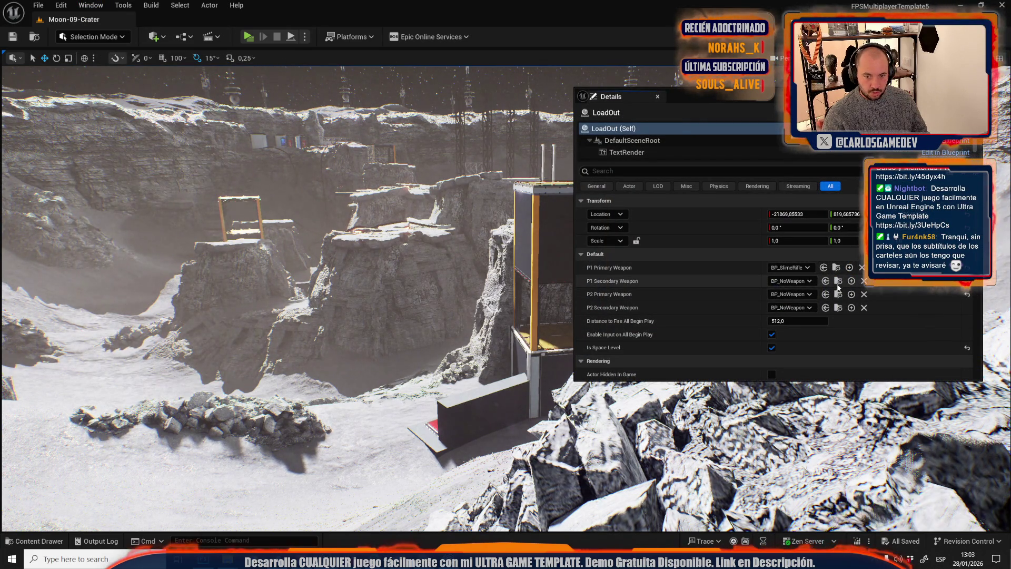
pyautogui.click(838, 280)
pyautogui.click(824, 268)
pyautogui.click(769, 109)
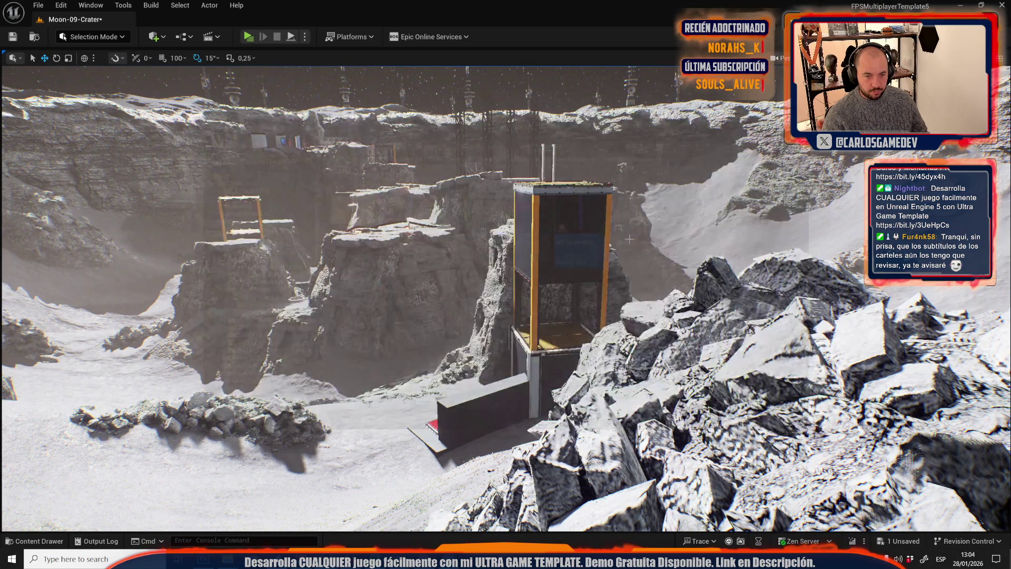
pyautogui.moveTo(505, 316)
pyautogui.mouseDown()
pyautogui.moveTo(506, 295)
pyautogui.moveTo(495, 316)
pyautogui.moveTo(506, 316)
pyautogui.moveTo(474, 316)
pyautogui.moveTo(506, 316)
pyautogui.moveTo(495, 329)
pyautogui.mouseUp()
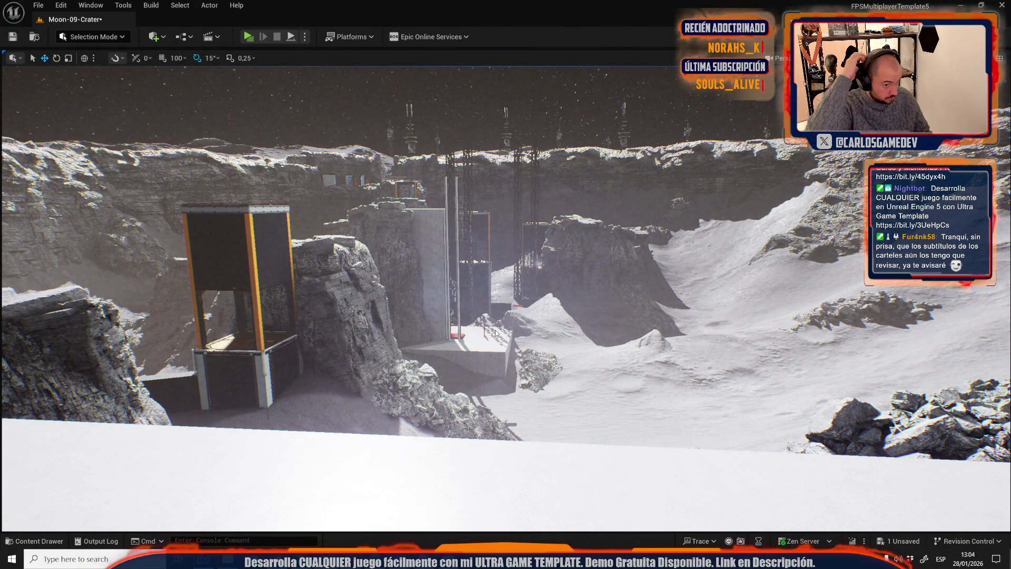
# - Start play and walk the astronaut along the rocky crater slope toward the base
pyautogui.hotkey('alt', 'p')
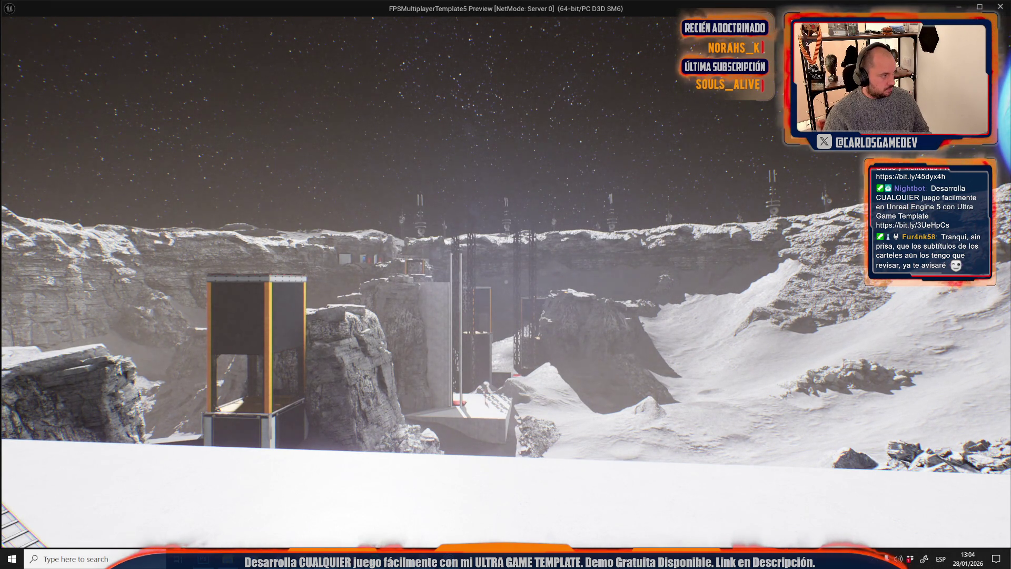
pyautogui.press('w')
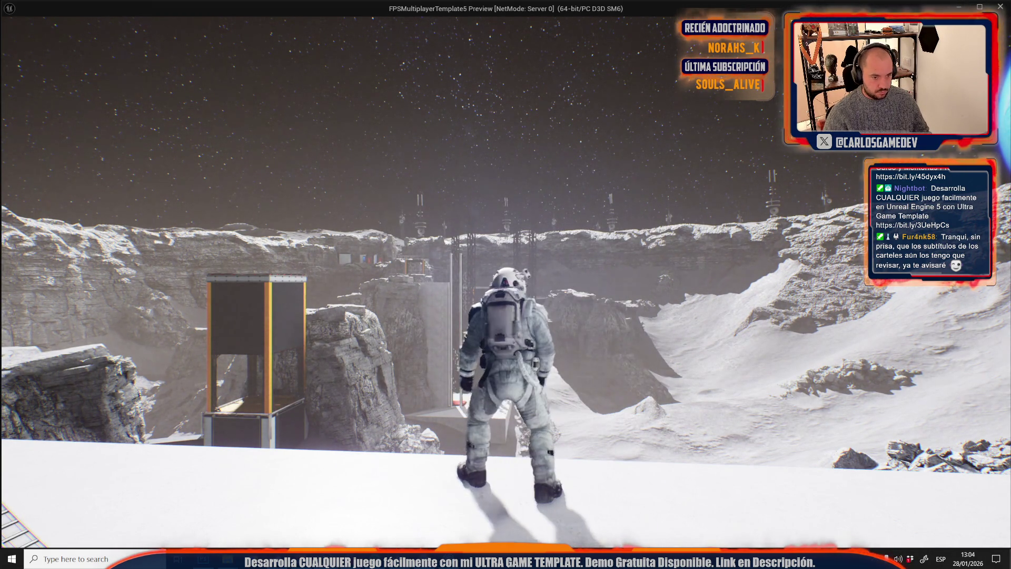
pyautogui.press('w')
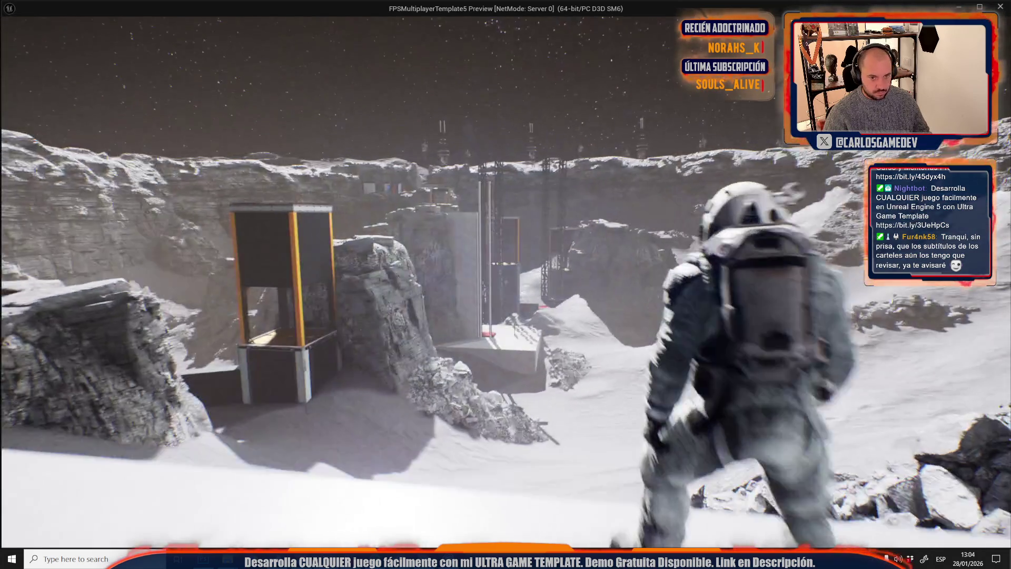
pyautogui.press('w')
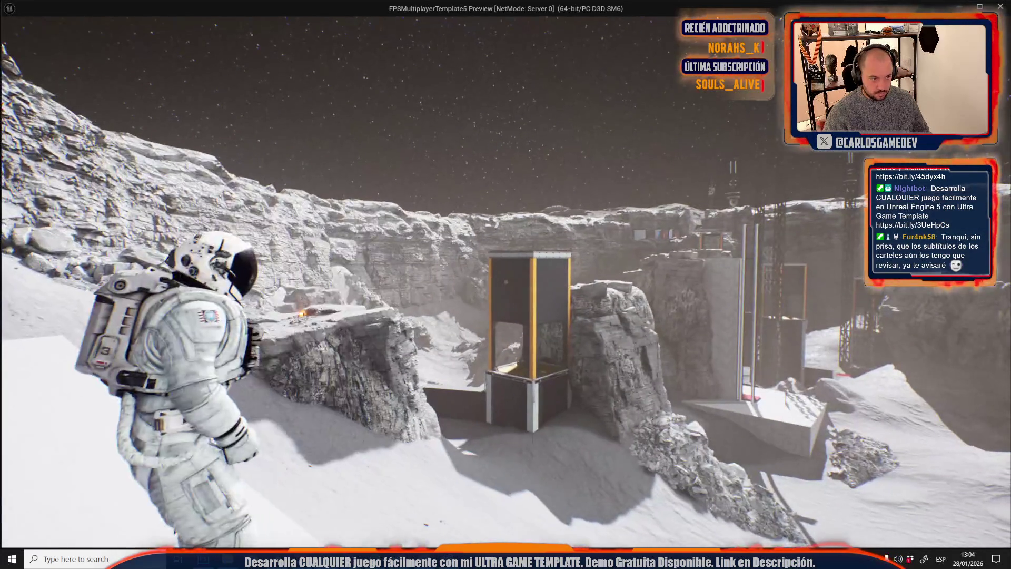
pyautogui.press('w')
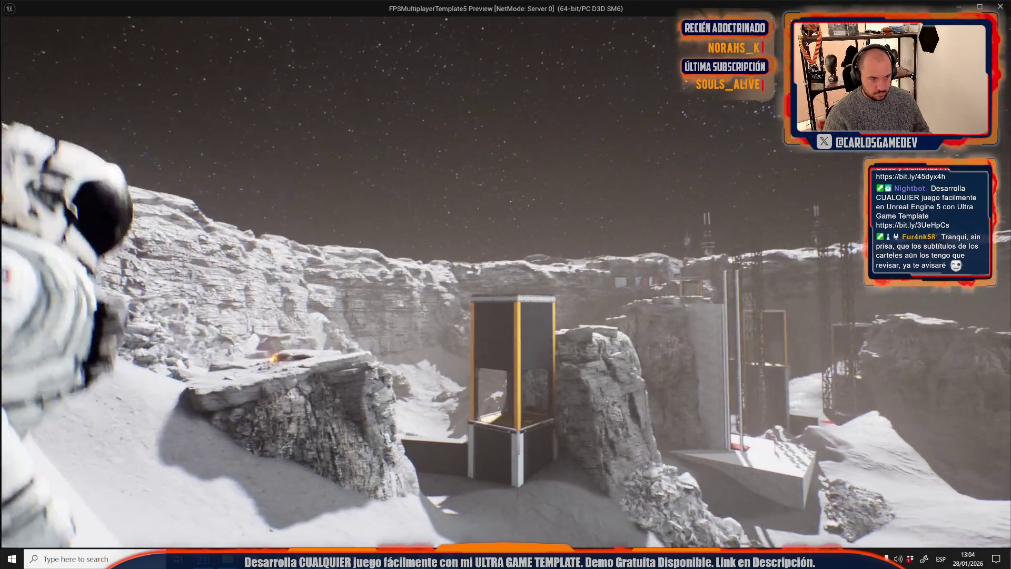
pyautogui.press('w')
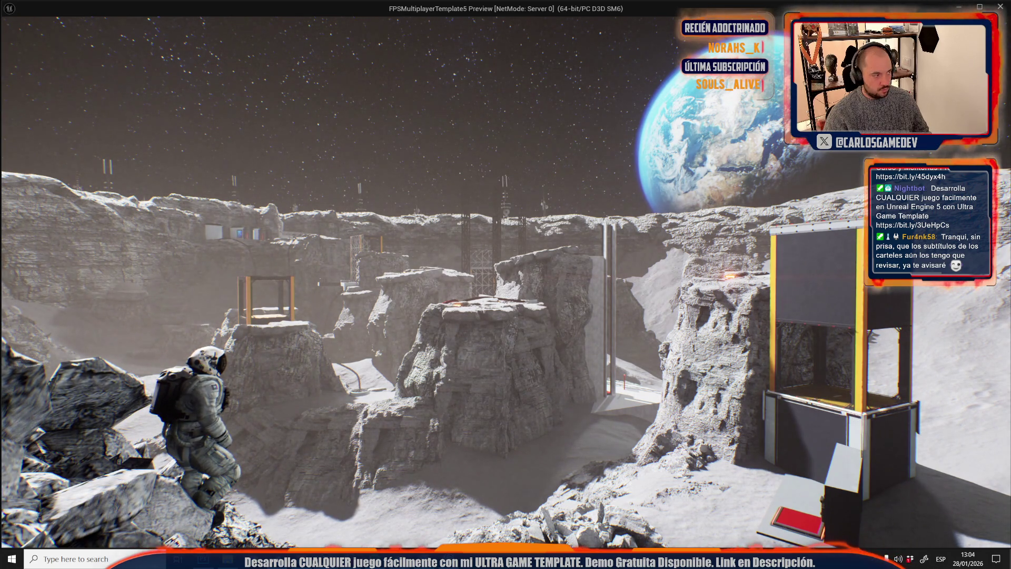
# - Climb and jump the astronaut off the rocks, then paste the game capture into Photoshop
pyautogui.press('w')
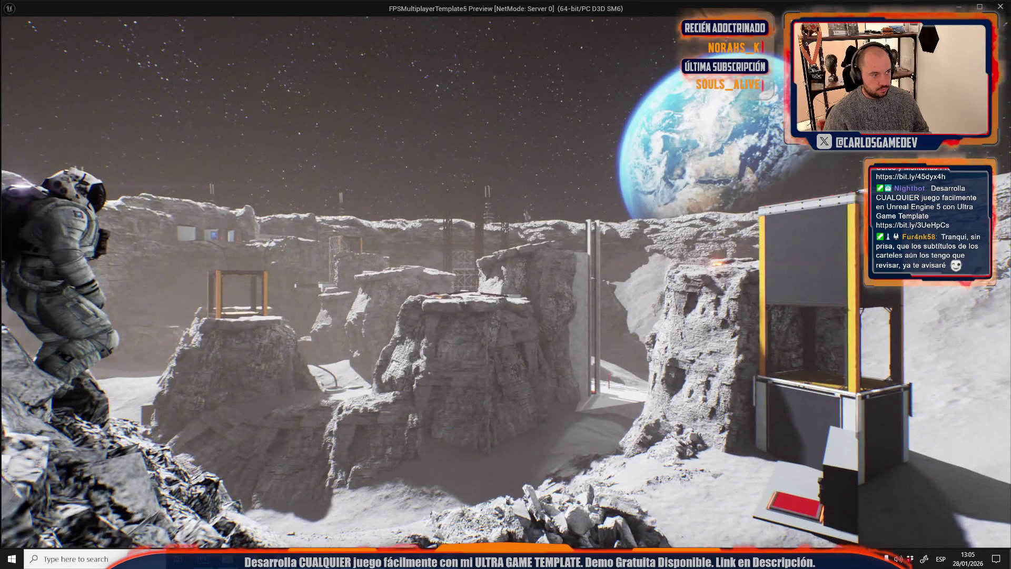
pyautogui.press('space')
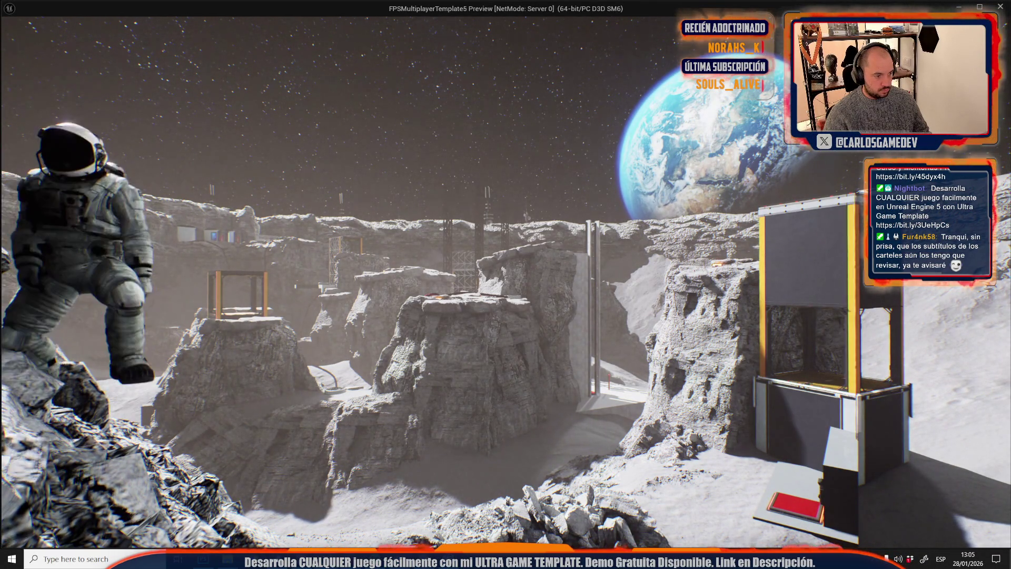
pyautogui.press('space')
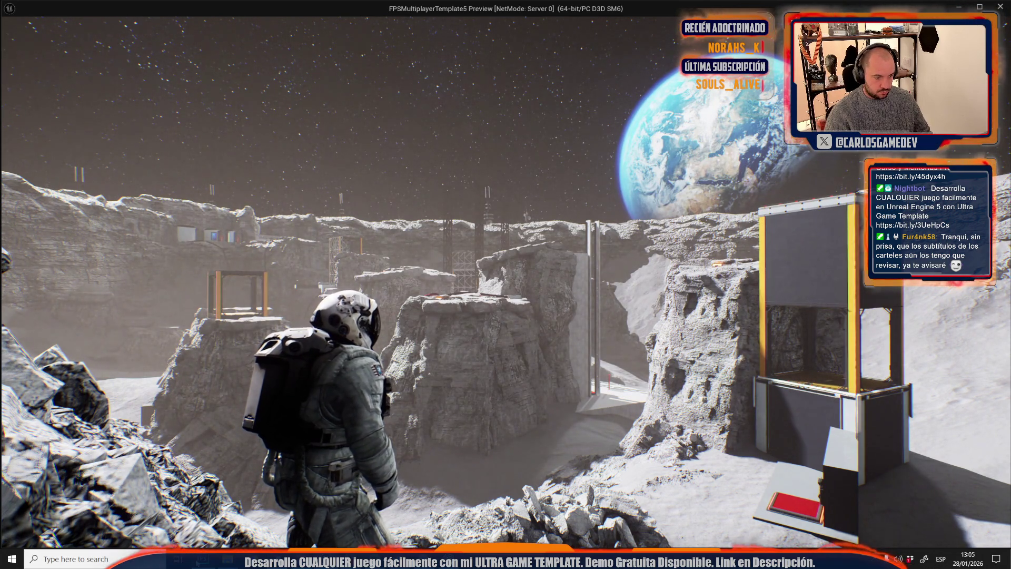
pyautogui.hotkey('alt', 'Tab')
pyautogui.hotkey('ctrl', 'v')
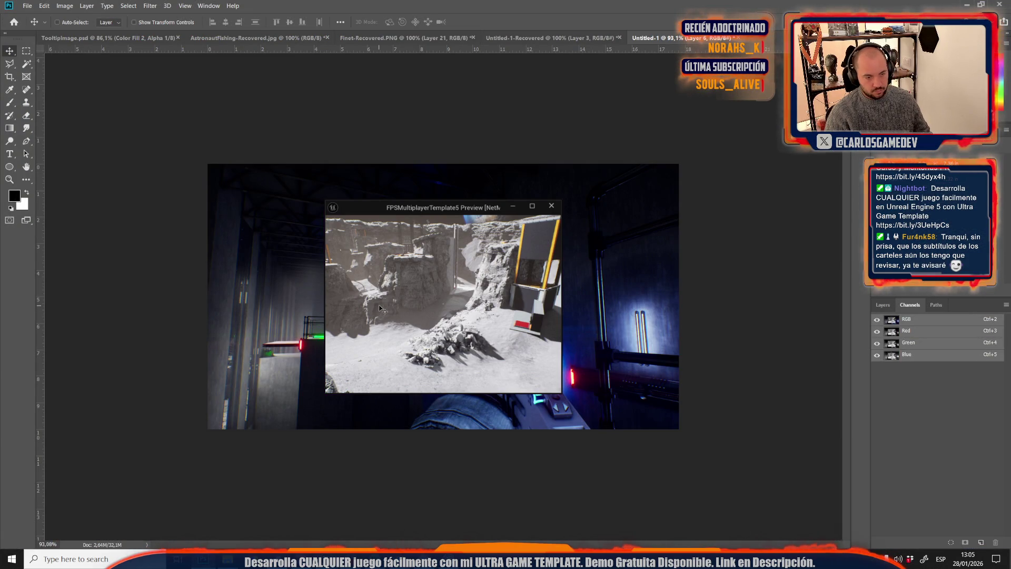
# - Undo the window-capture paste and reframe the astronaut shot in-game to show more sky
pyautogui.hotkey('ctrl', 'z')
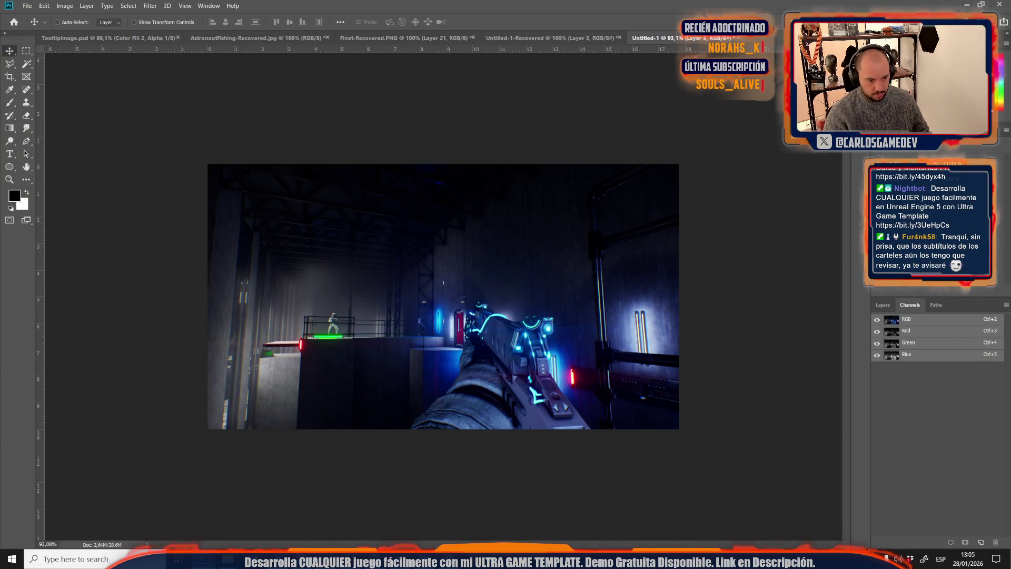
pyautogui.moveTo(466, 511)
pyautogui.click(417, 510)
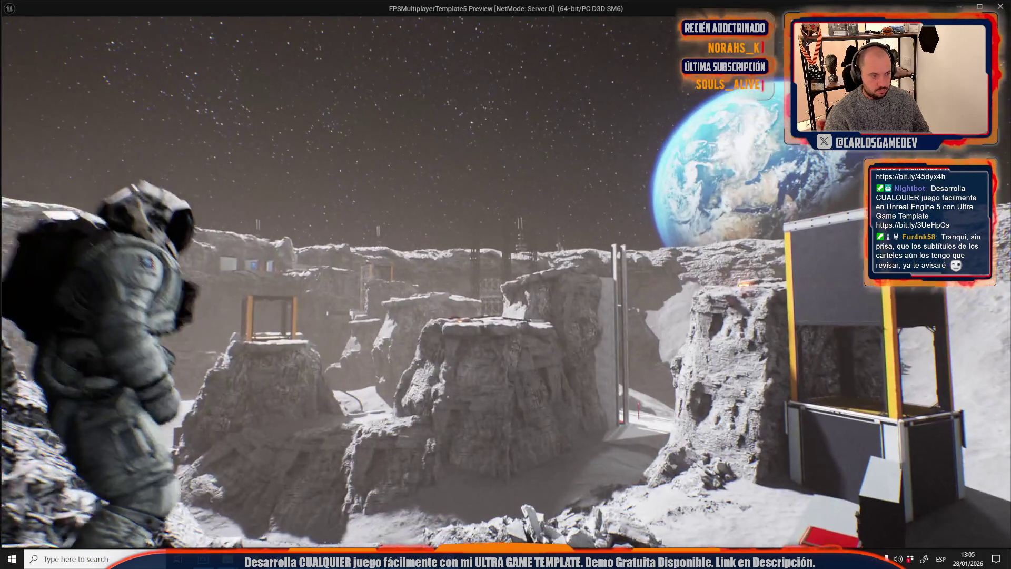
pyautogui.press('w')
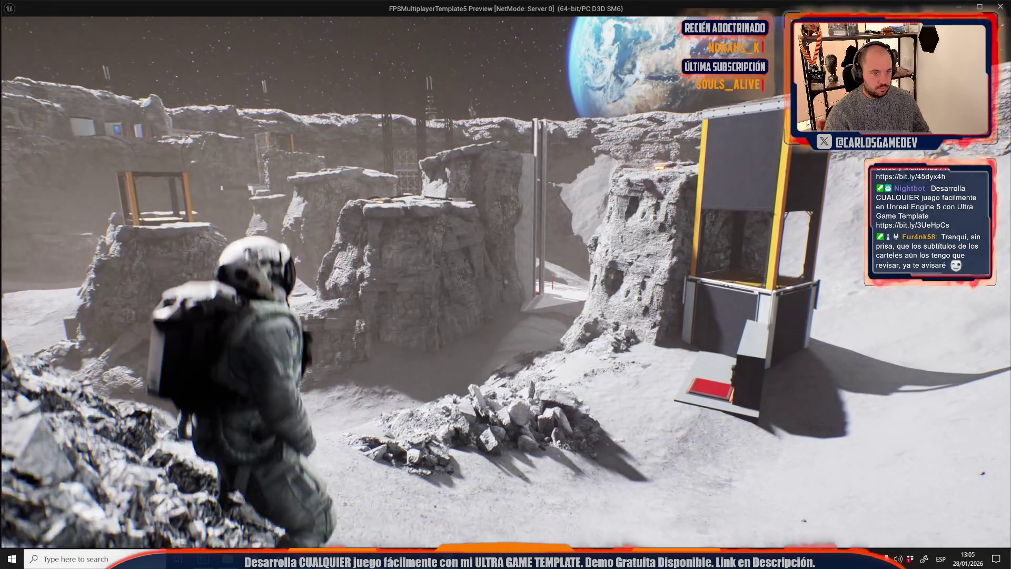
pyautogui.press('s')
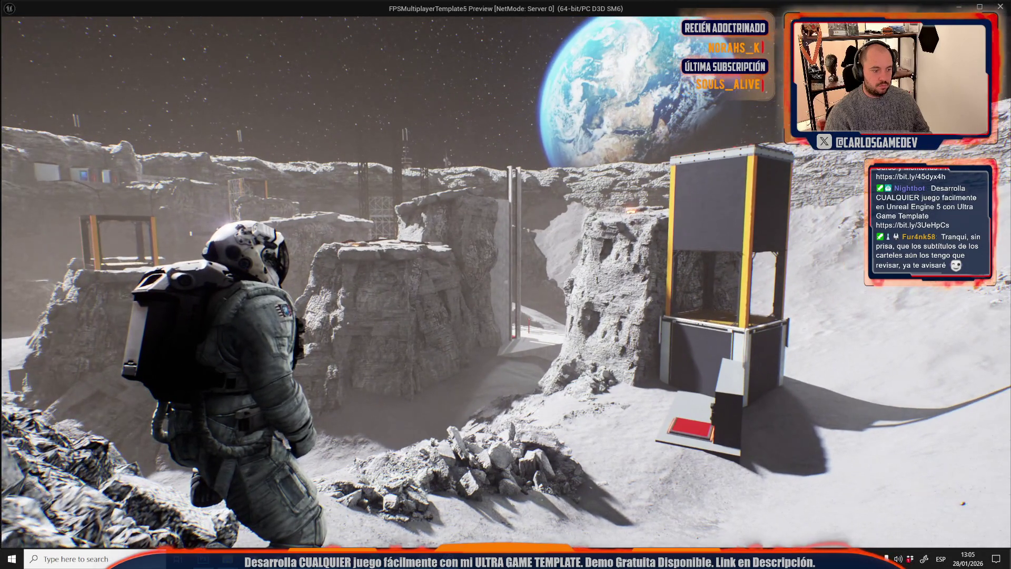
pyautogui.hotkey('alt', 'Tab')
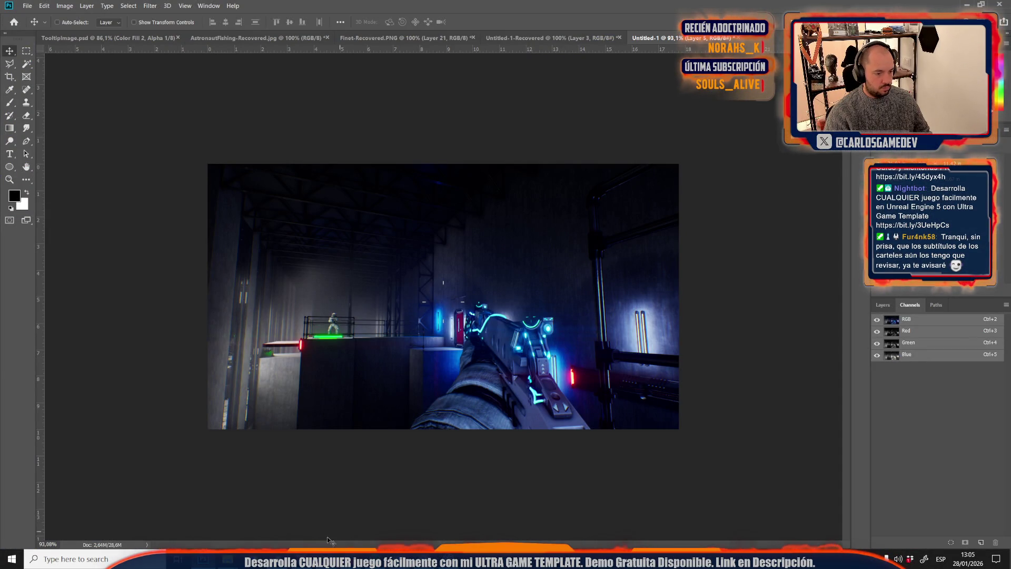
pyautogui.click(376, 529)
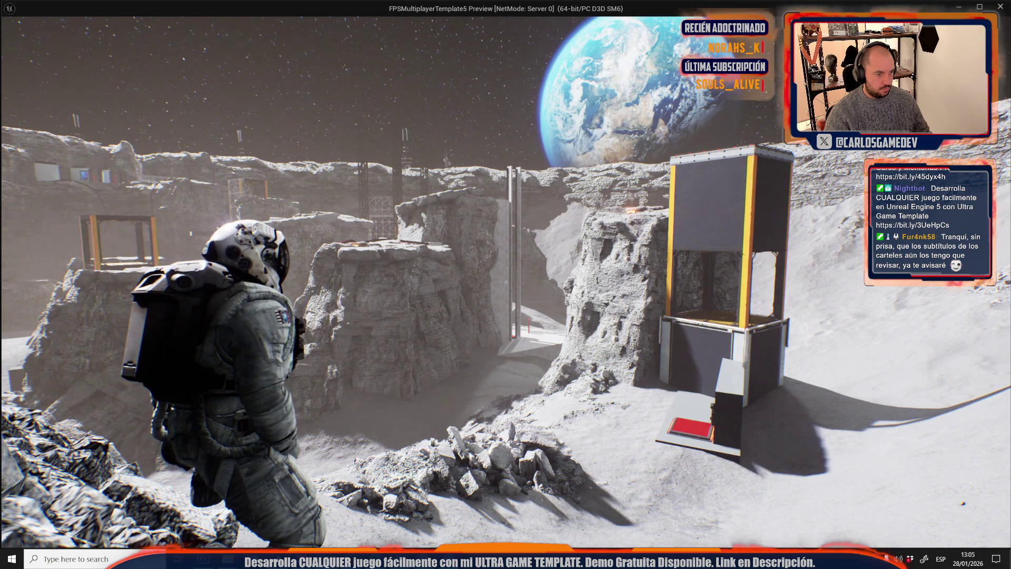
pyautogui.hotkey('alt', 'Tab')
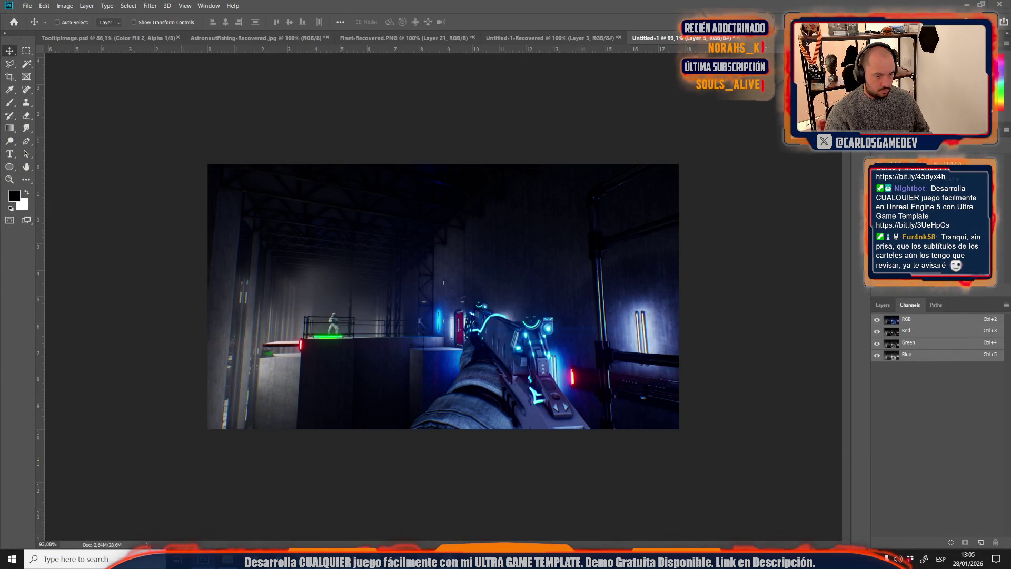
pyautogui.click(376, 528)
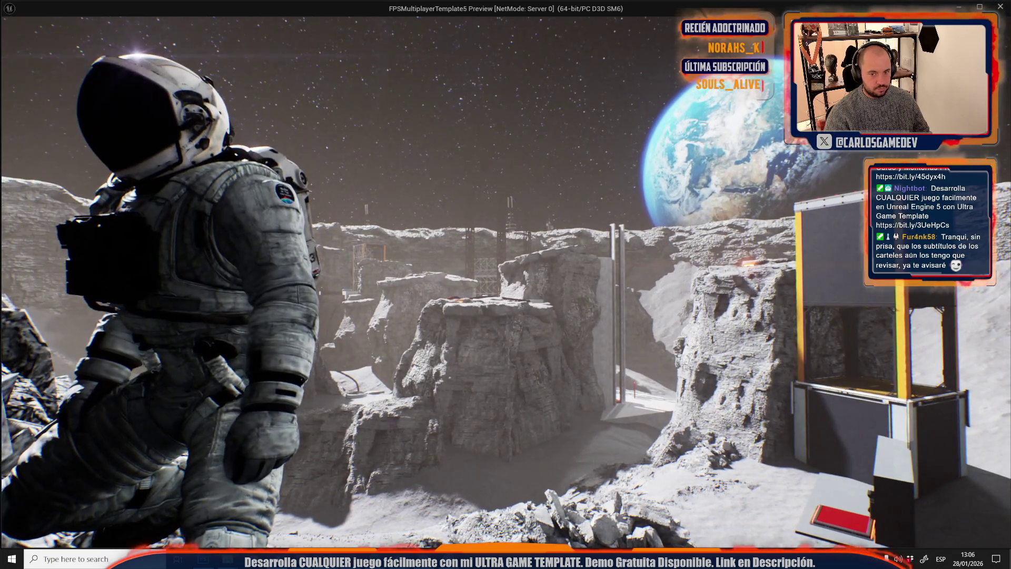
pyautogui.hotkey('alt', 'Tab')
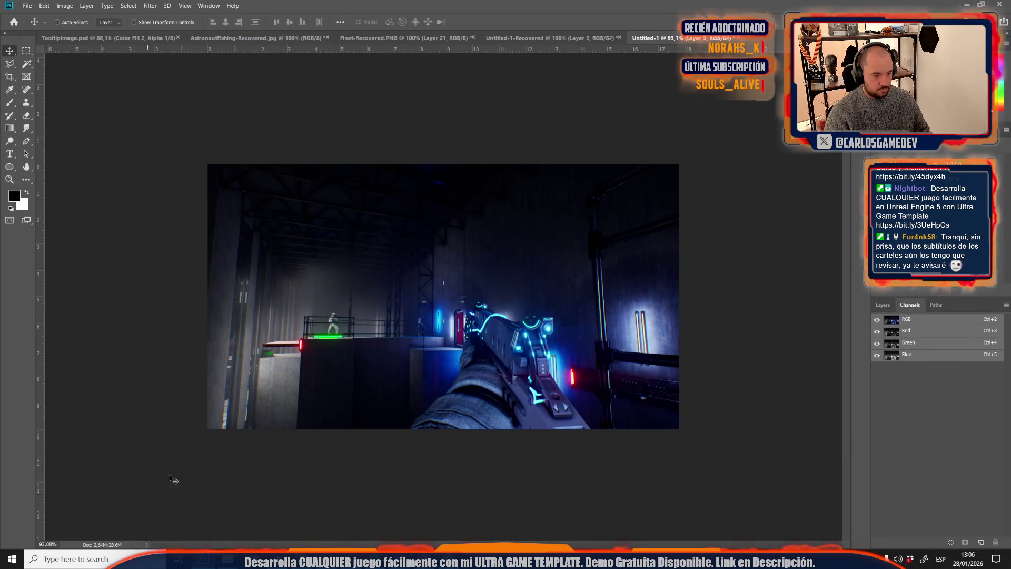
pyautogui.click(379, 508)
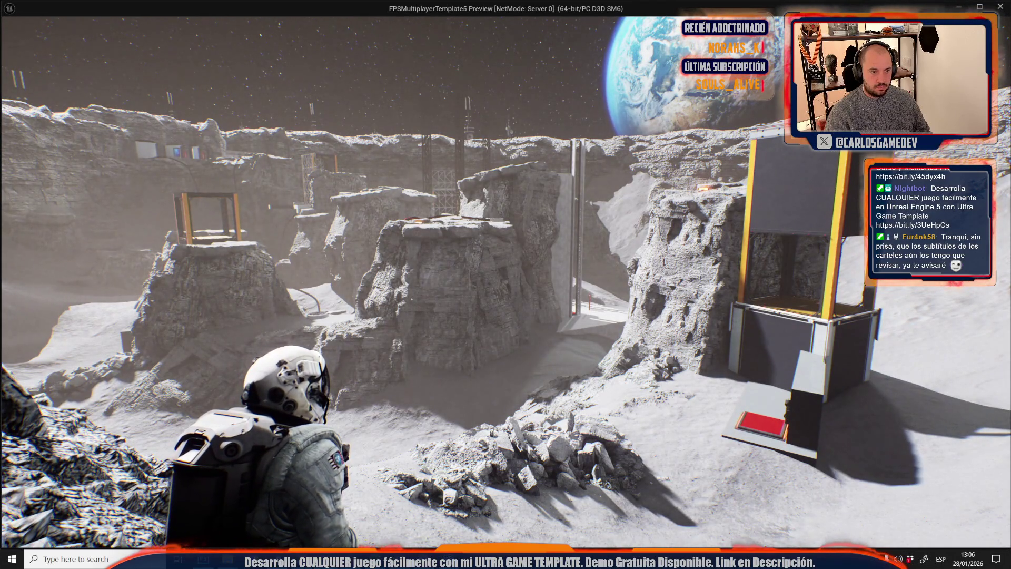
# - Paste the new crater capture, scale it to about 60% and position it over the canvas
pyautogui.hotkey('alt', 'Tab')
pyautogui.hotkey('ctrl', 'v')
pyautogui.hotkey('ctrl', 't')
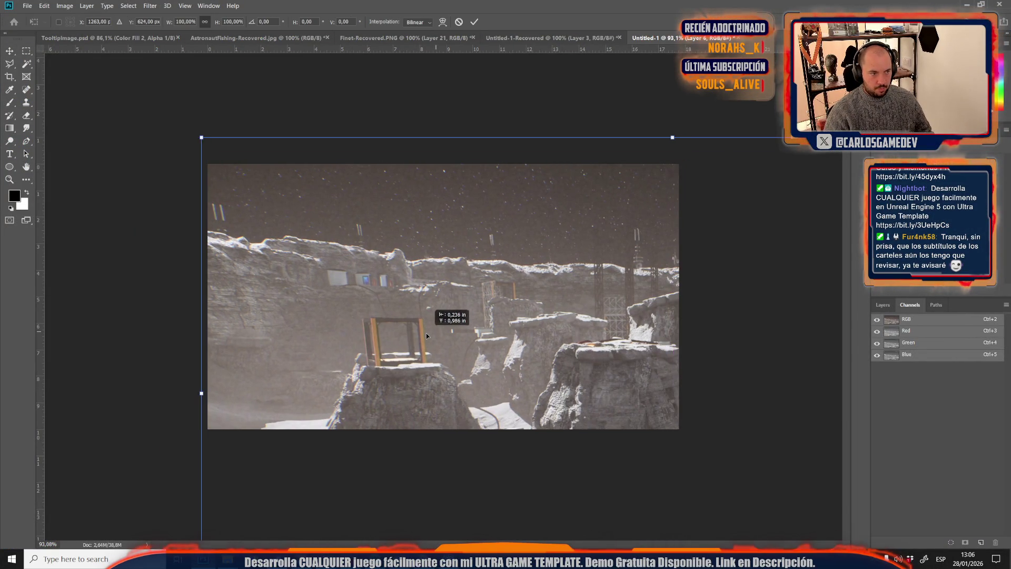
pyautogui.hotkey('ctrl', '0')
pyautogui.scroll(-1, 436, 349)
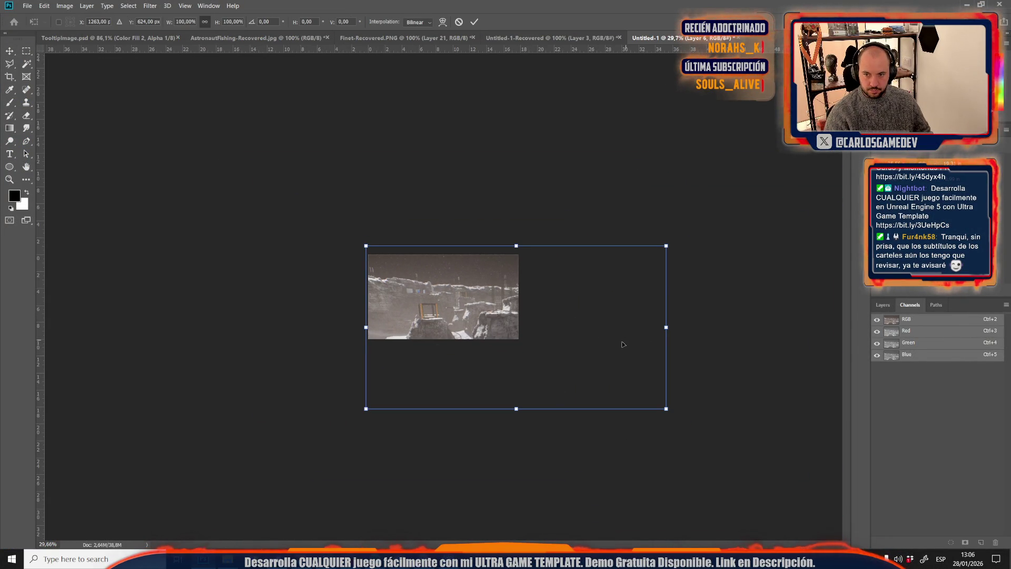
pyautogui.scroll(-2, 467, 361)
pyautogui.moveTo(611, 385)
pyautogui.mouseDown()
pyautogui.moveTo(566, 376)
pyautogui.moveTo(517, 348)
pyautogui.moveTo(508, 357)
pyautogui.mouseUp()
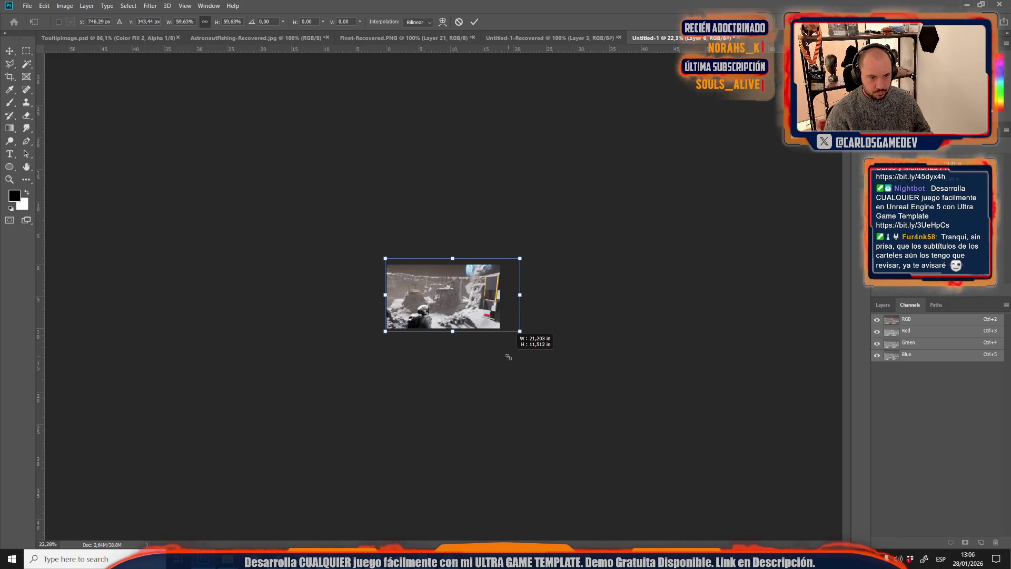
pyautogui.hotkey('ctrl', '0')
pyautogui.moveTo(569, 327)
pyautogui.mouseDown()
pyautogui.moveTo(521, 369)
pyautogui.moveTo(487, 316)
pyautogui.moveTo(519, 315)
pyautogui.mouseUp()
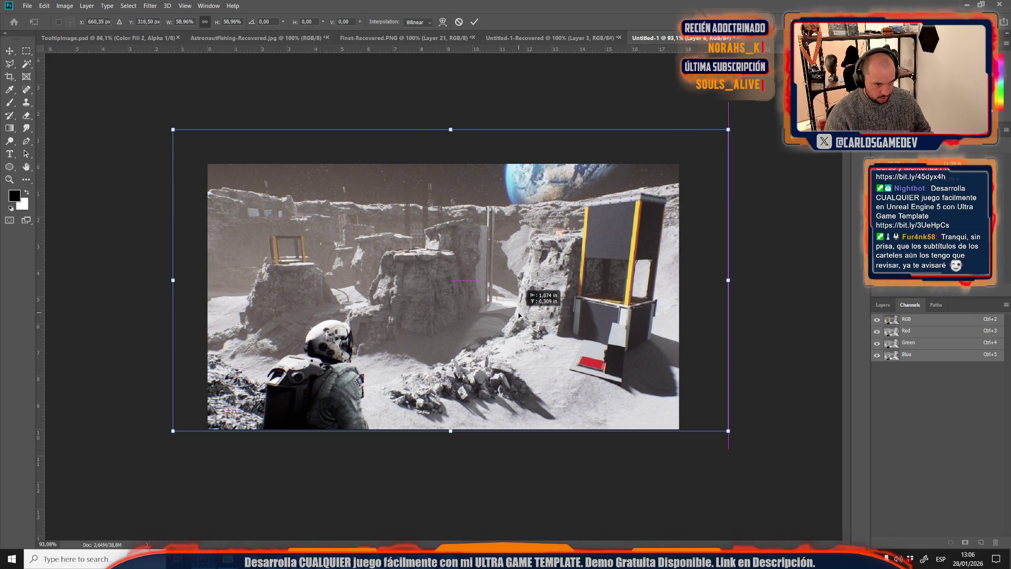
pyautogui.moveTo(725, 135)
pyautogui.mouseDown()
pyautogui.moveTo(677, 156)
pyautogui.moveTo(685, 149)
pyautogui.mouseUp()
pyautogui.moveTo(468, 285)
pyautogui.mouseDown()
pyautogui.moveTo(498, 286)
pyautogui.moveTo(485, 287)
pyautogui.mouseUp()
pyautogui.press('Return')
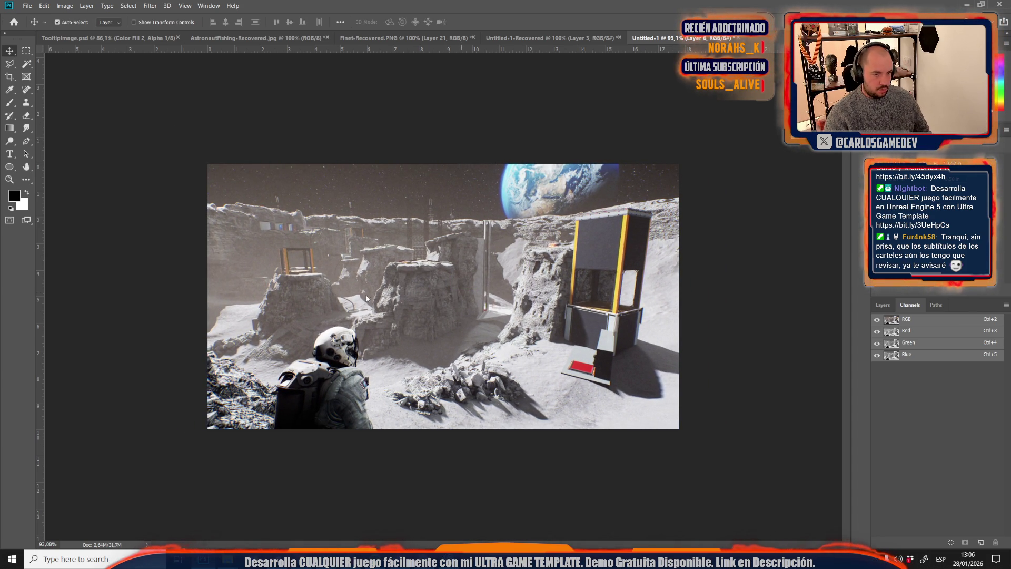
# - Save the image as a JPEG named SlimeCrater, based on the SlimeOffices file name
pyautogui.hotkey('ctrl', 'shift', 's')
pyautogui.click(84, 200)
pyautogui.click(82, 283)
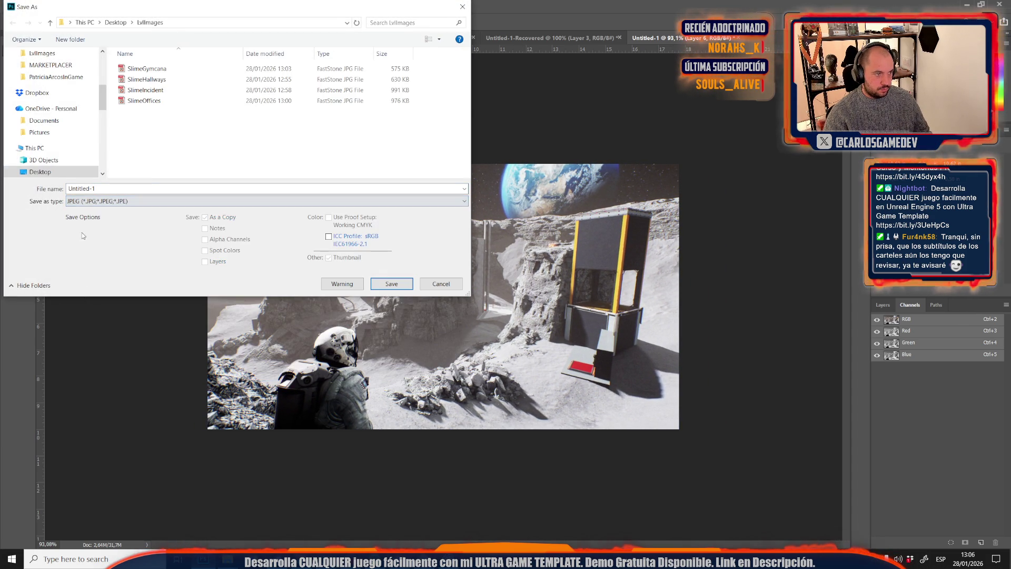
pyautogui.click(159, 101)
pyautogui.doubleClick(83, 188)
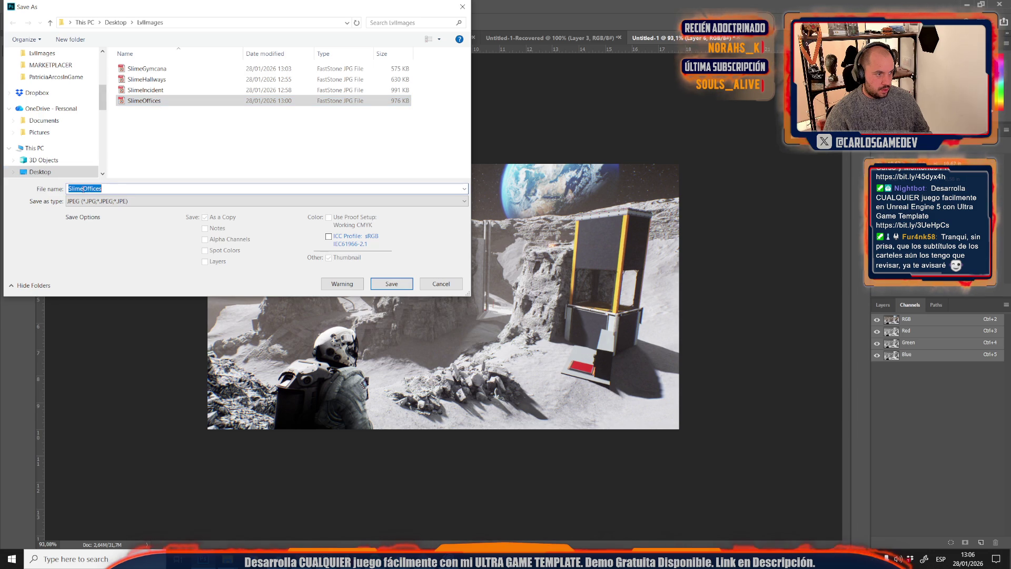
pyautogui.write('SlimeCrater')
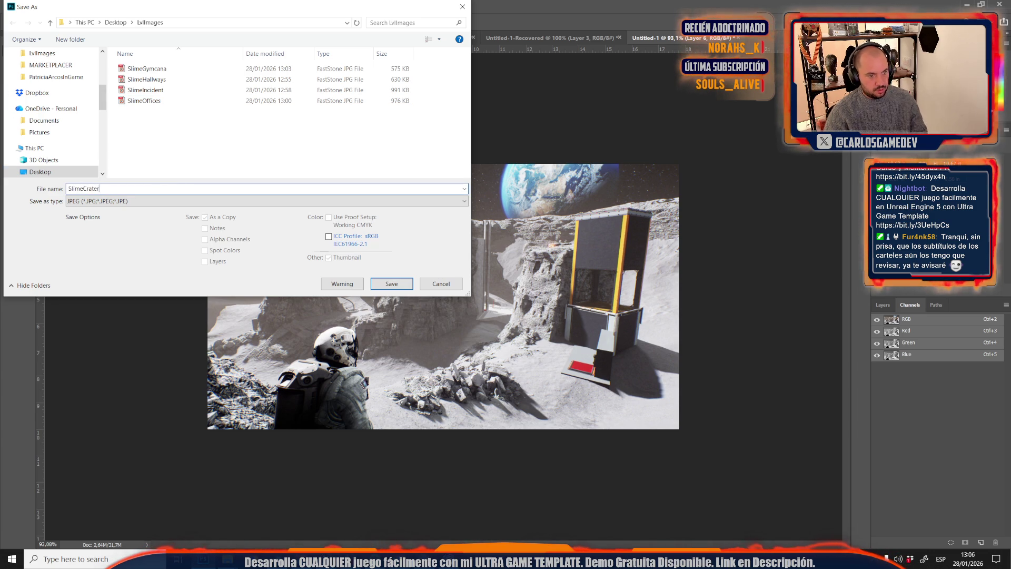
pyautogui.press('Return')
pyautogui.press('Return')
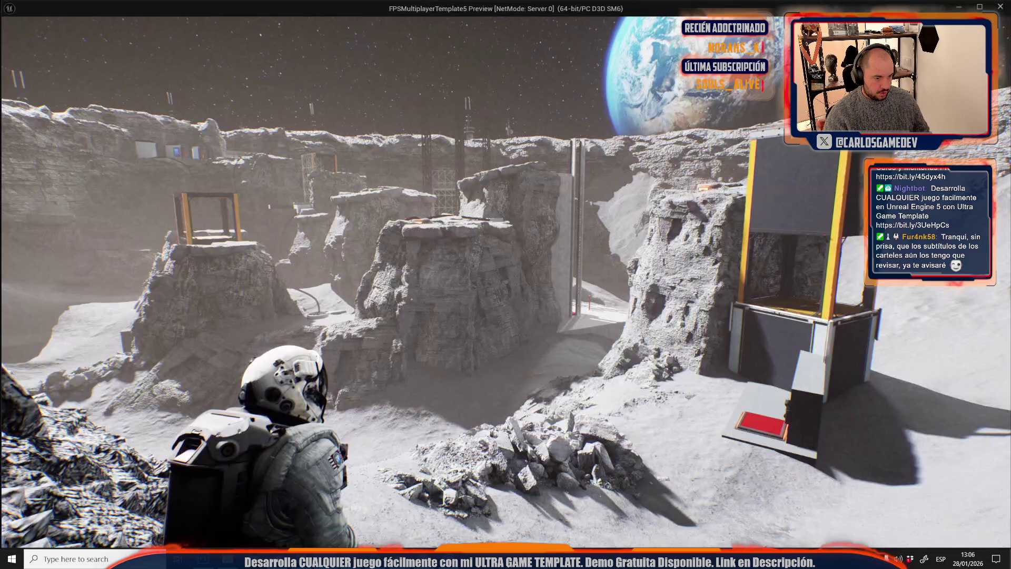
# - Dismiss the Message Log, load Moon-10-Mega-Crater via Open Level, and start playing it
pyautogui.click(378, 519)
pyautogui.click(112, 8)
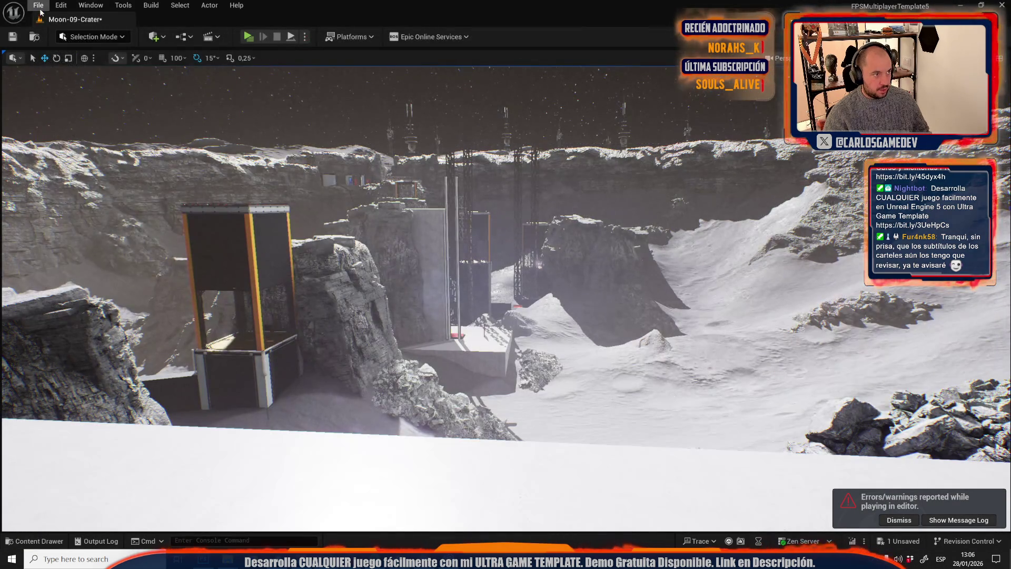
pyautogui.click(38, 5)
pyautogui.click(86, 47)
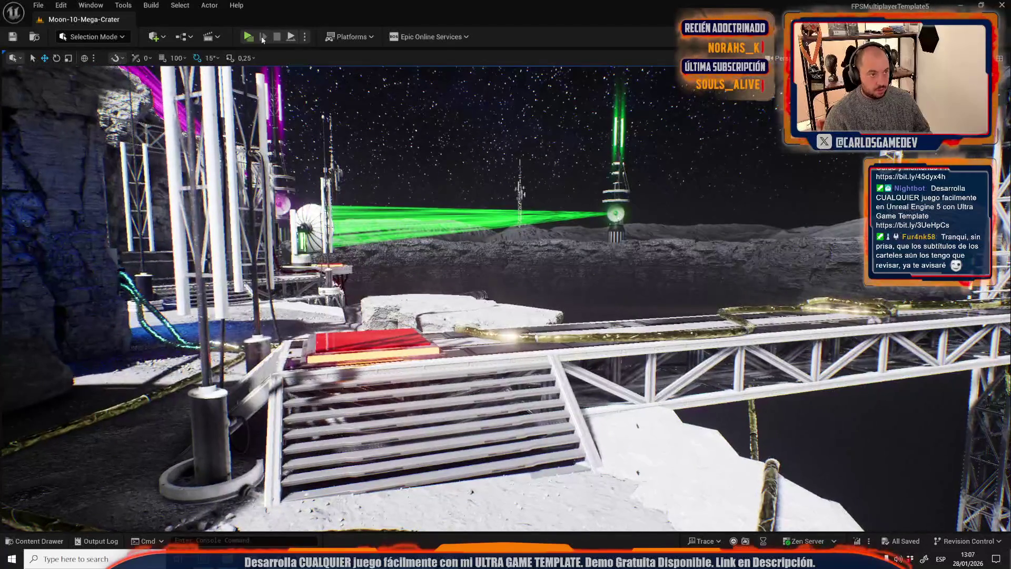
pyautogui.click(250, 37)
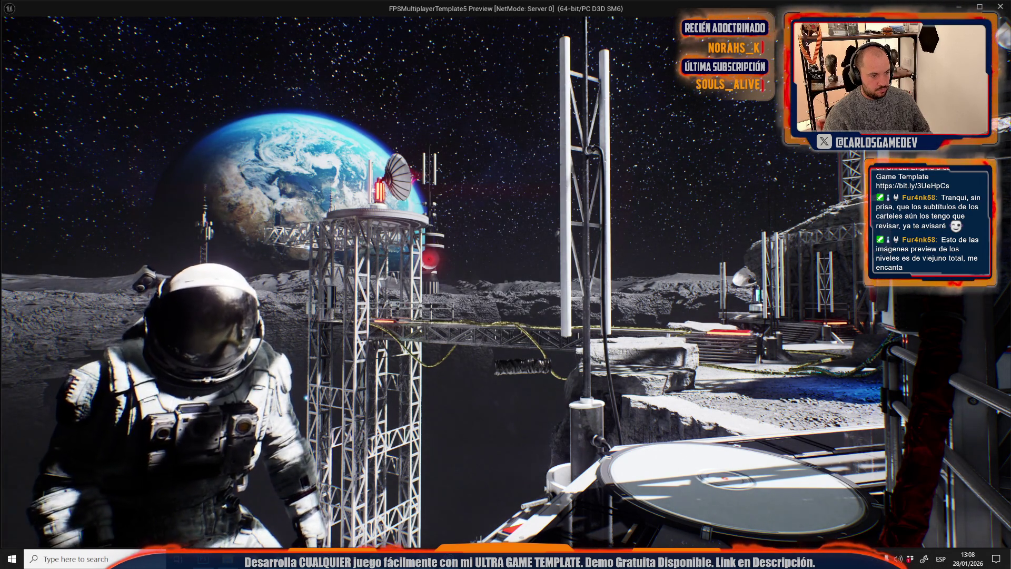
# - Switch to Photoshop and paste the Mega Crater game capture as a new layer
pyautogui.hotkey('alt', 'Tab')
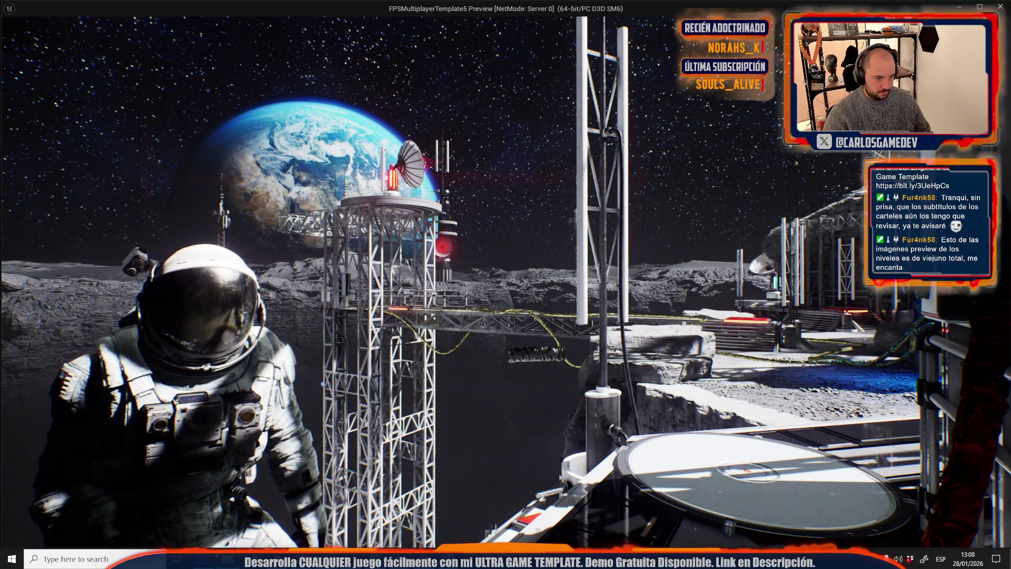
pyautogui.hotkey('alt', 'Tab')
pyautogui.hotkey('ctrl', 'v')
# - Scale the pasted capture to about 56% and position it over the canvas
pyautogui.hotkey('ctrl', 't')
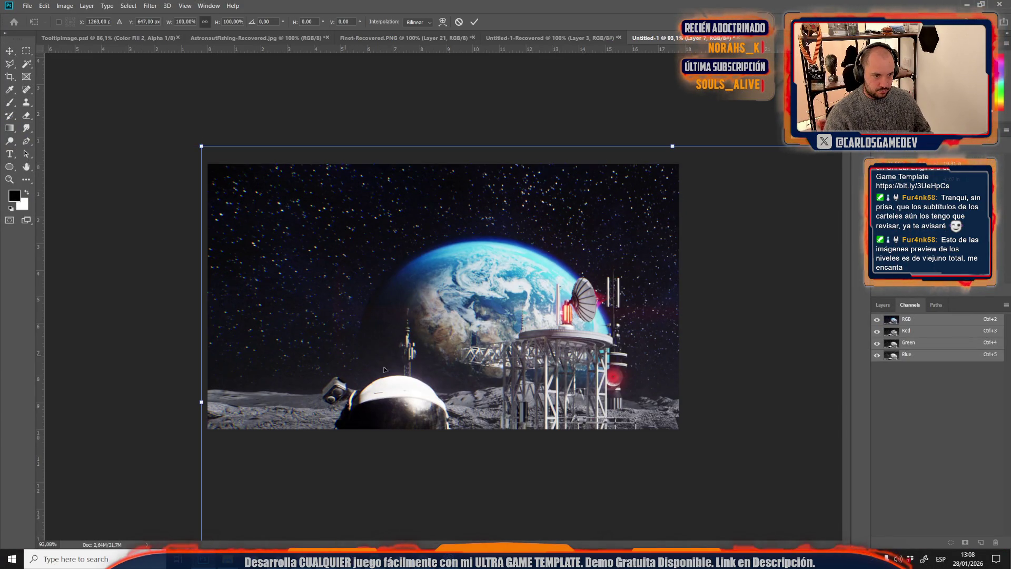
pyautogui.scroll(-3, 396, 376)
pyautogui.moveTo(719, 441)
pyautogui.mouseDown()
pyautogui.moveTo(650, 409)
pyautogui.moveTo(541, 384)
pyautogui.mouseUp()
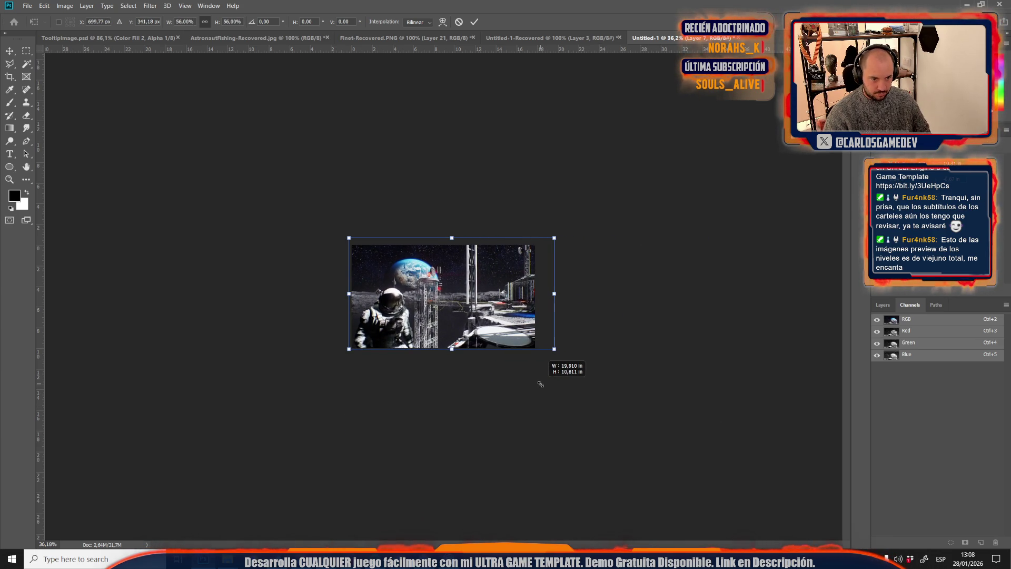
pyautogui.scroll(3, 540, 384)
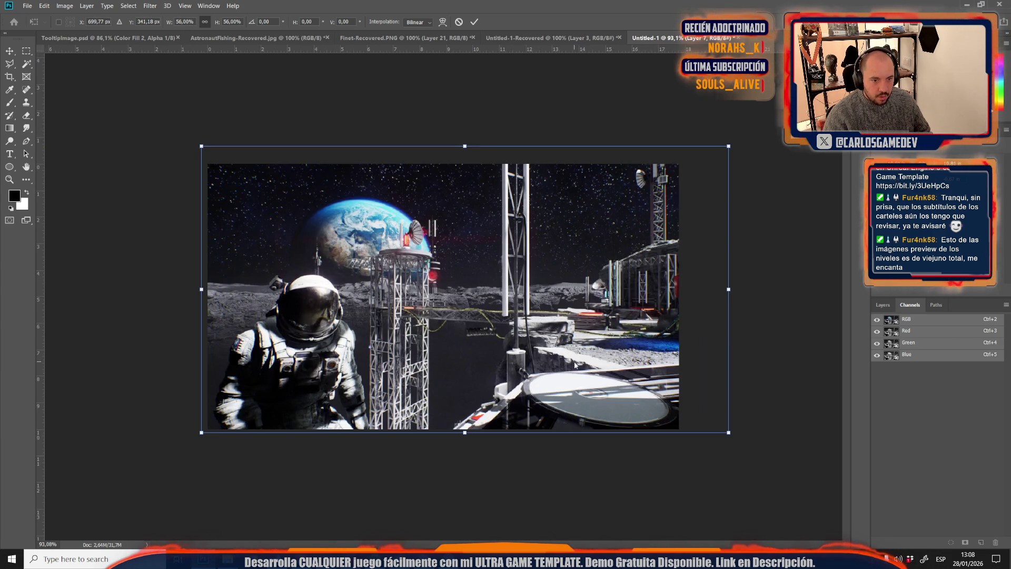
pyautogui.moveTo(607, 346); pyautogui.dragTo(568, 347)
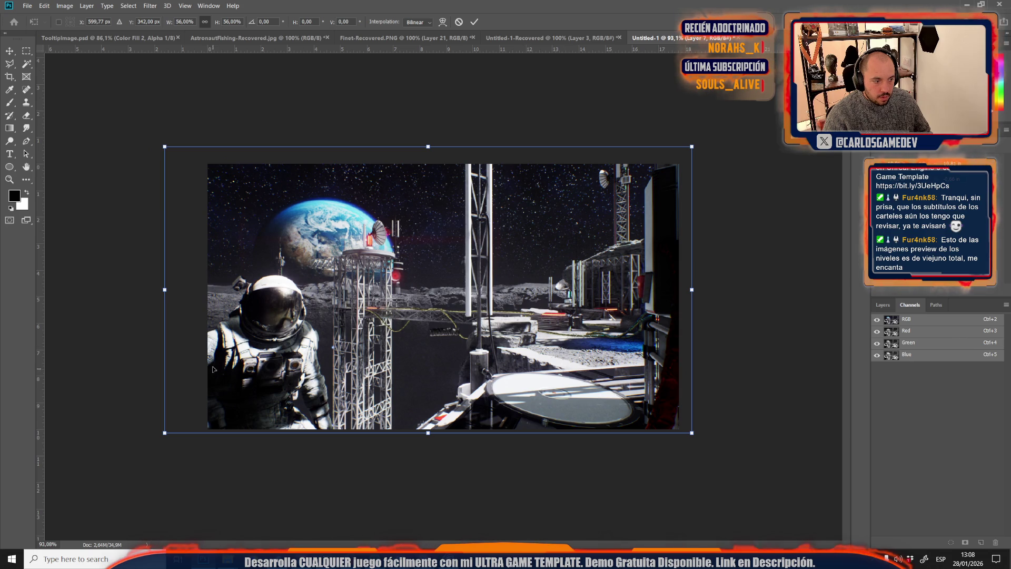
pyautogui.moveTo(169, 292); pyautogui.dragTo(188, 295)
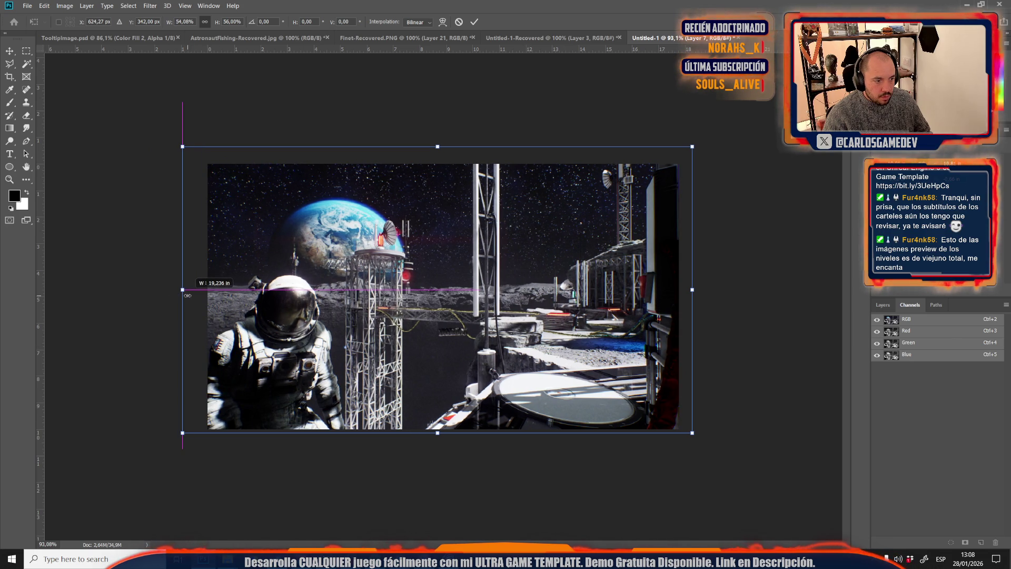
pyautogui.press('Return')
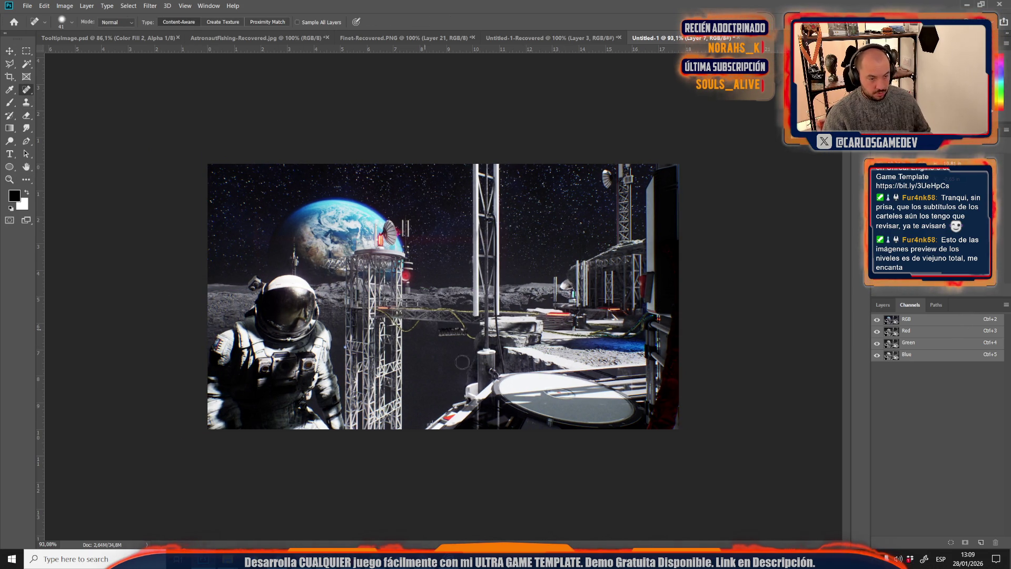
# - Heal away the dark object and stray yellow cable segment along the cable
pyautogui.scroll(6, 434, 339)
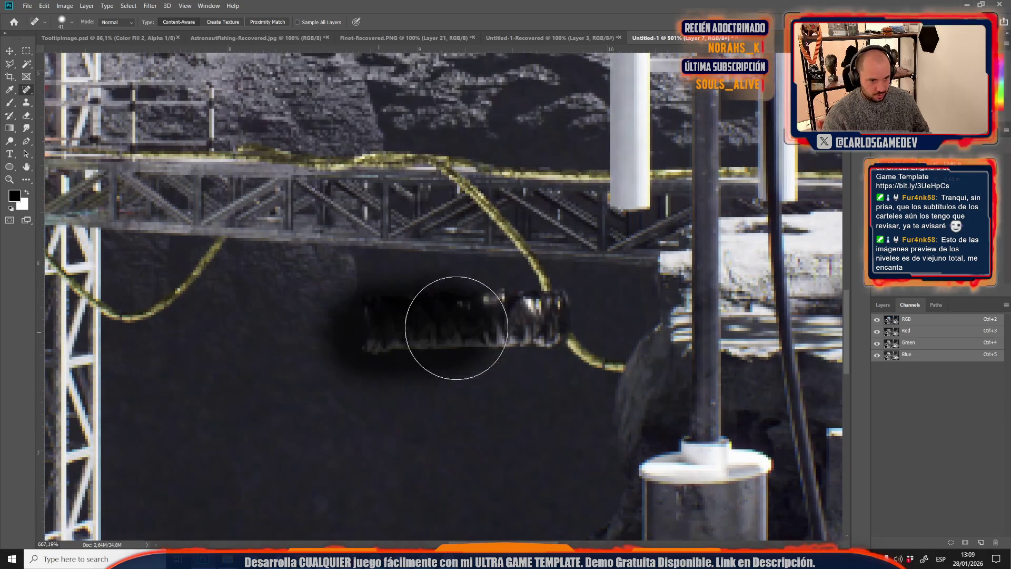
pyautogui.moveTo(456, 327); pyautogui.dragTo(547, 323)
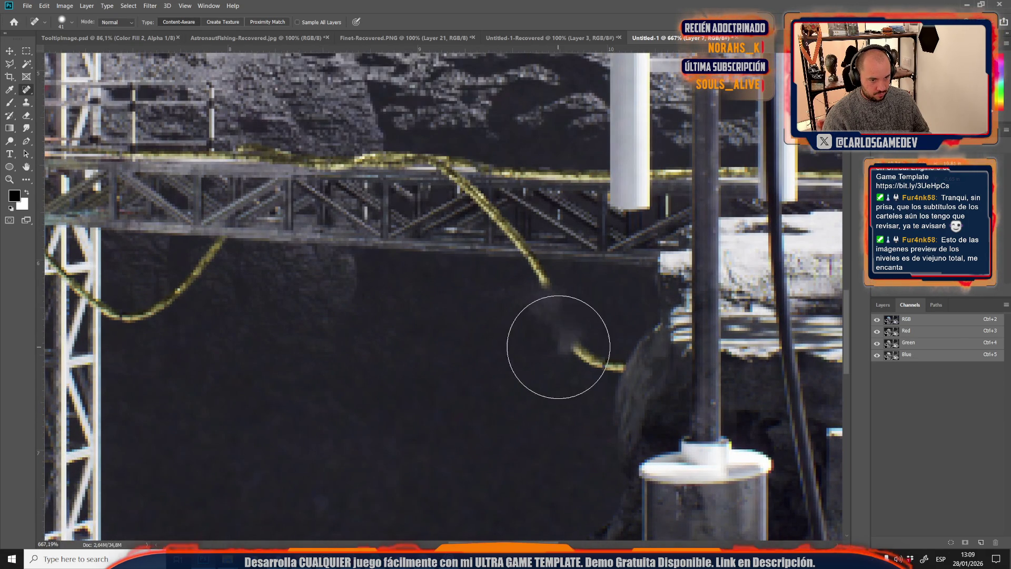
pyautogui.moveTo(564, 361); pyautogui.dragTo(601, 373)
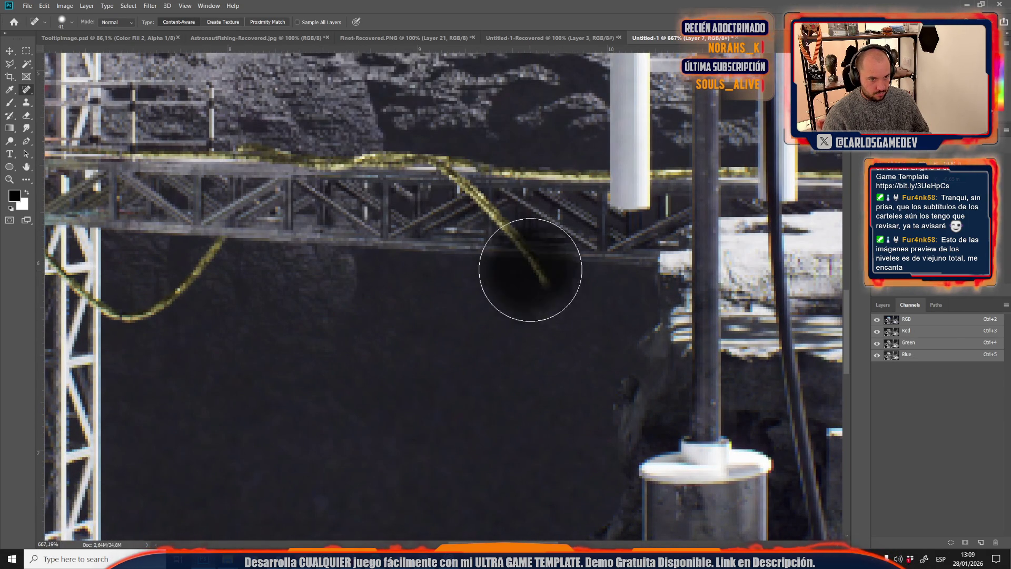
pyautogui.scroll(-8, 470, 356)
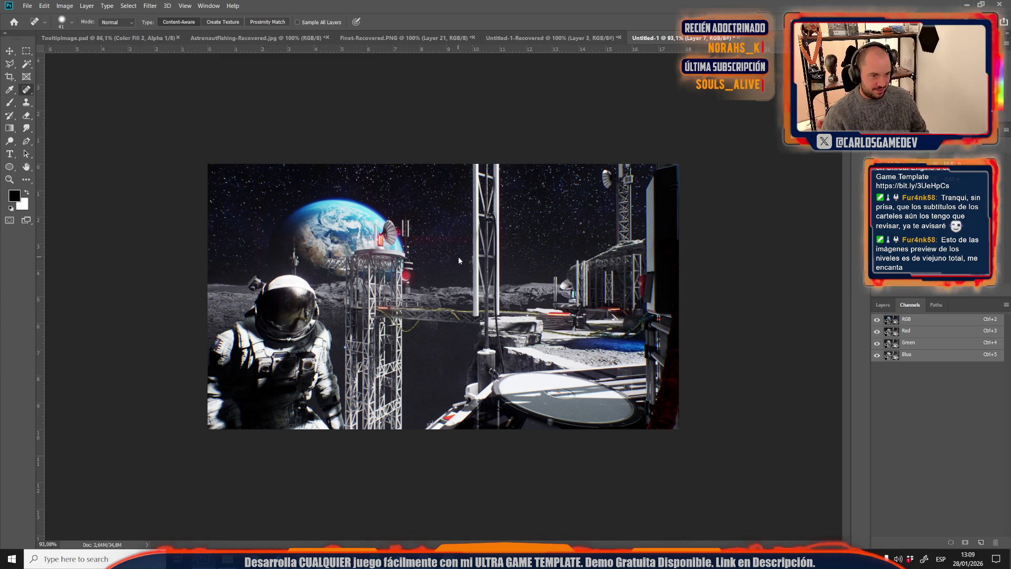
# - Save the image as the JPEG MegaCrater at maximum quality, then return to the Unreal game
pyautogui.hotkey('ctrl', 's')
pyautogui.click(122, 201)
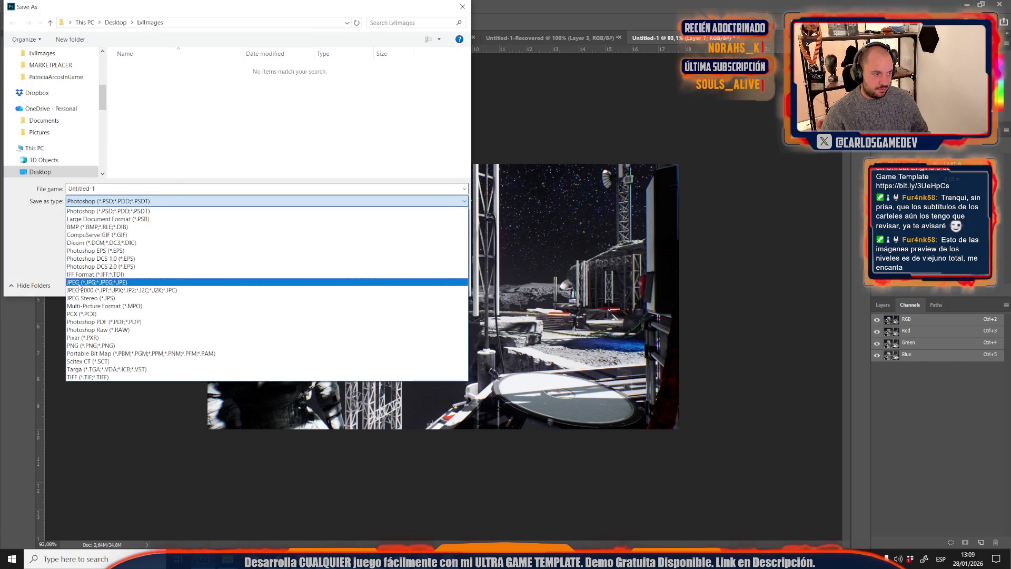
pyautogui.click(80, 283)
pyautogui.write('MegaCrat')
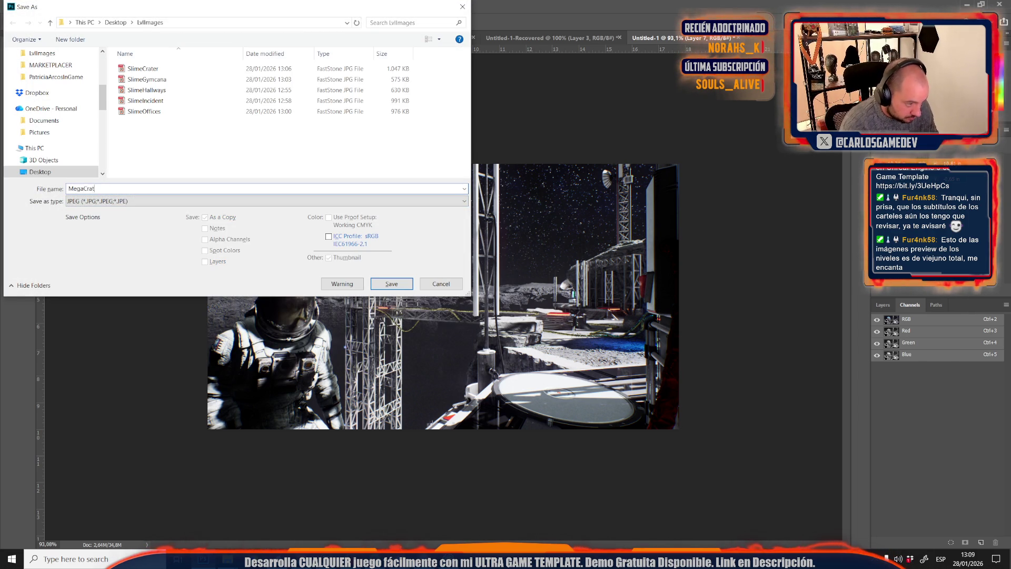
pyautogui.write('er')
pyautogui.press('Return')
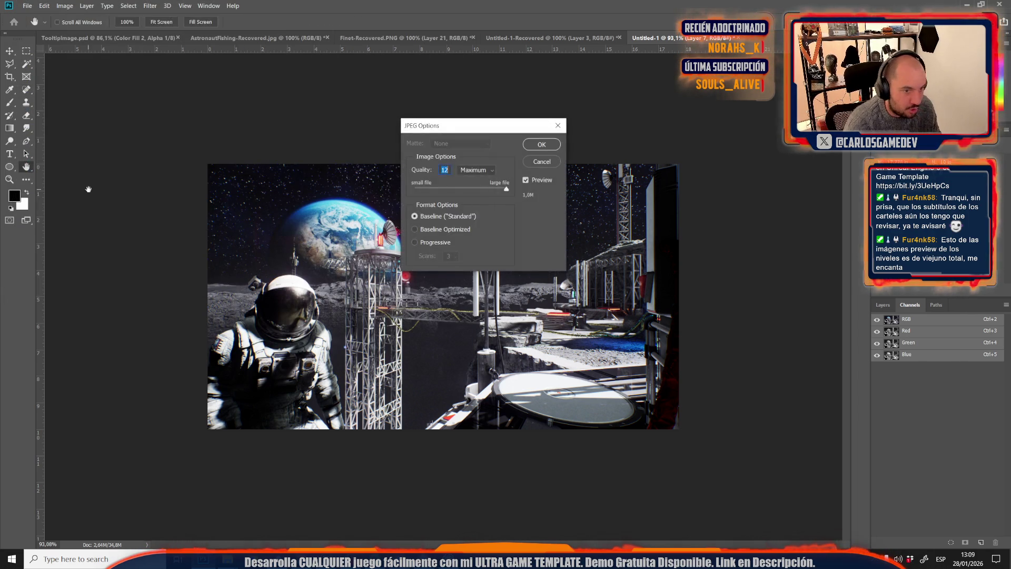
pyautogui.press('Return')
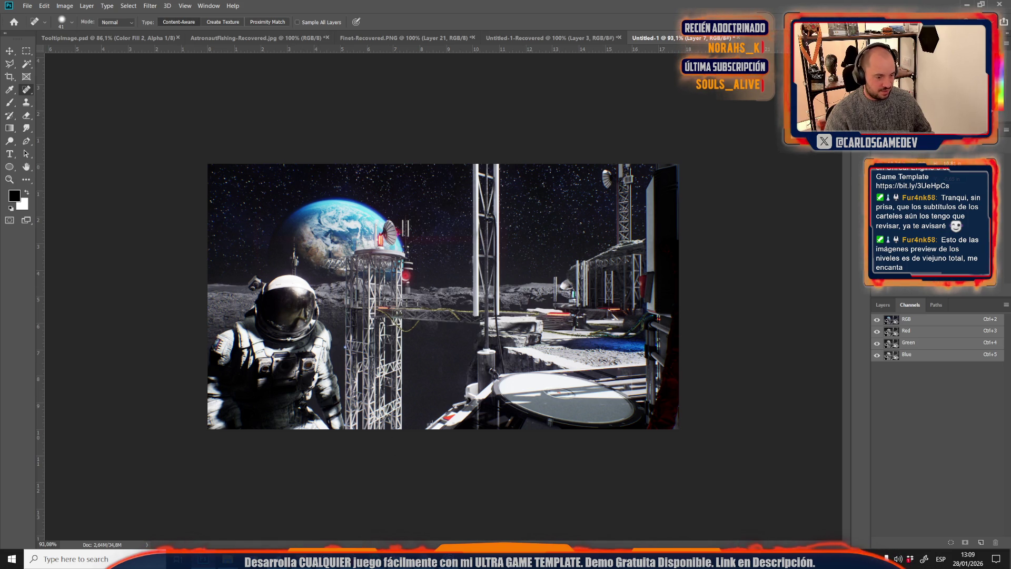
pyautogui.moveTo(369, 559)
pyautogui.click(379, 513)
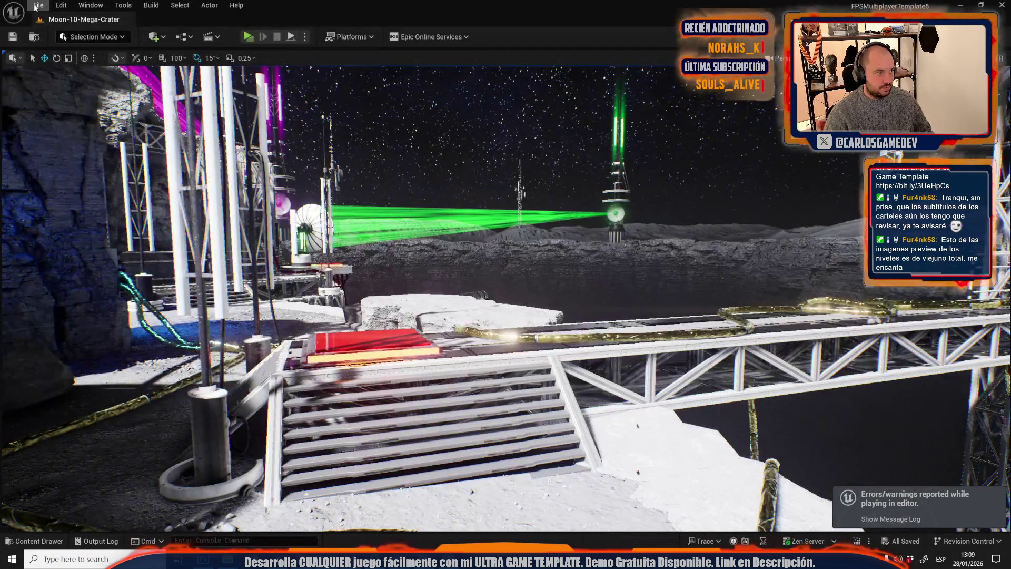
# - Load the Moon-11-Crater-Depths level from the Maps grid via Open Level
pyautogui.click(38, 6)
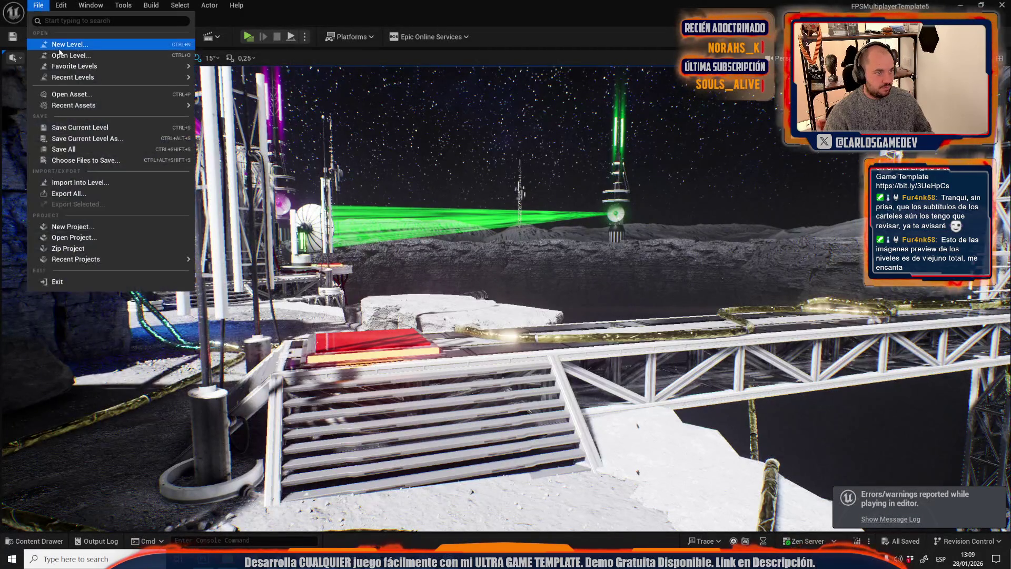
pyautogui.click(79, 56)
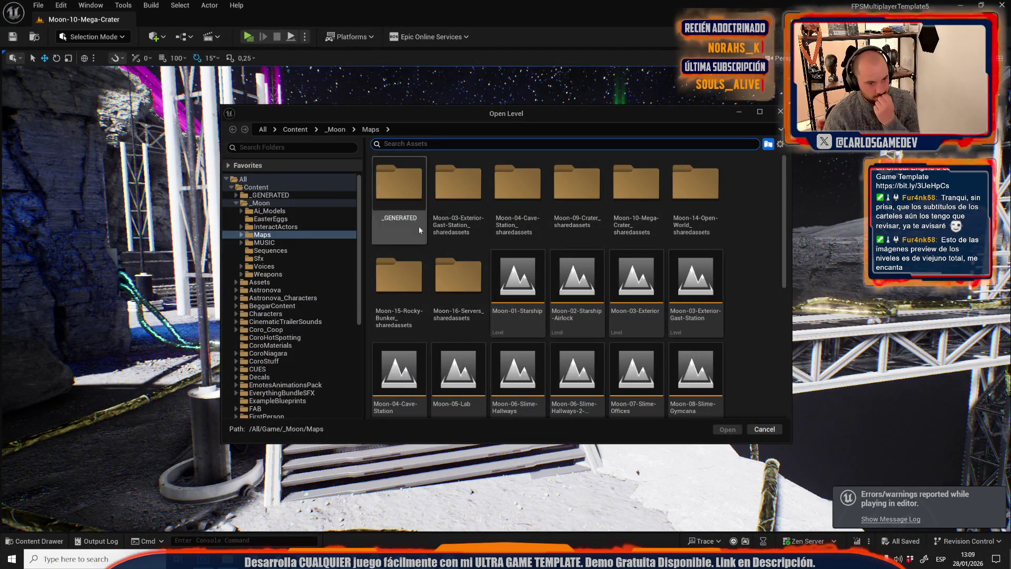
pyautogui.scroll(-3, 405, 198)
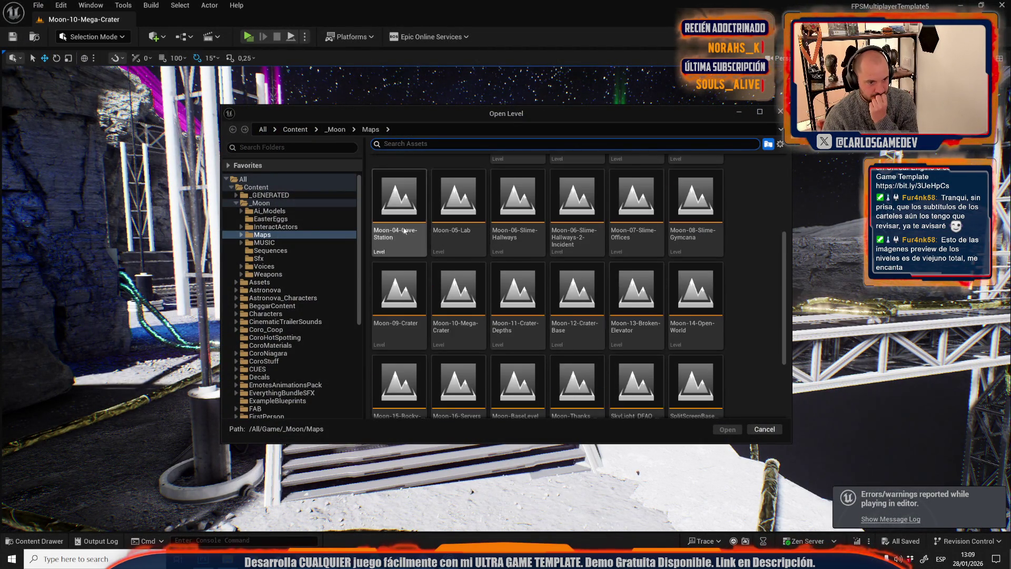
pyautogui.doubleClick(501, 349)
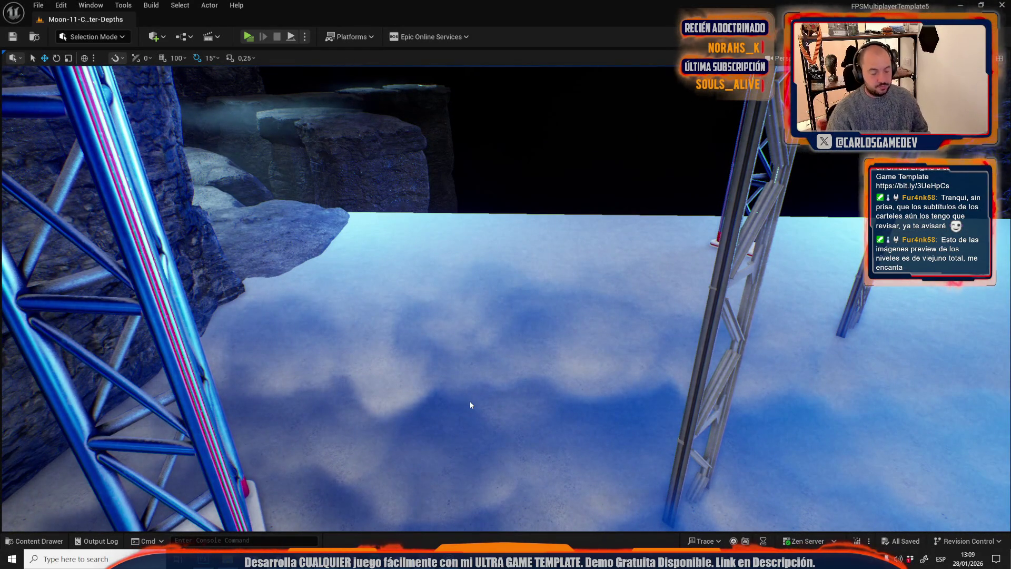
# - Play Crater Depths, frame the astronaut on the cliff above the foggy chasm, and go to Photoshop
pyautogui.hotkey('alt', 'p')
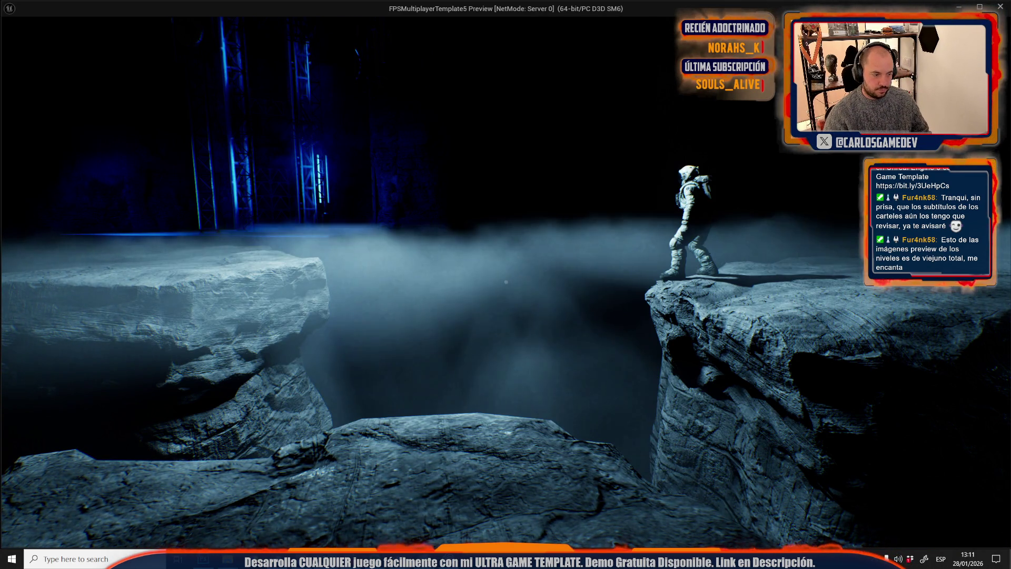
pyautogui.hotkey('alt', 'Tab')
# - Paste the Crater Depths screenshot, scale it to about 70% to fill the canvas, and spot-heal a blemish
pyautogui.hotkey('ctrl', 'v')
pyautogui.hotkey('ctrl', 't')
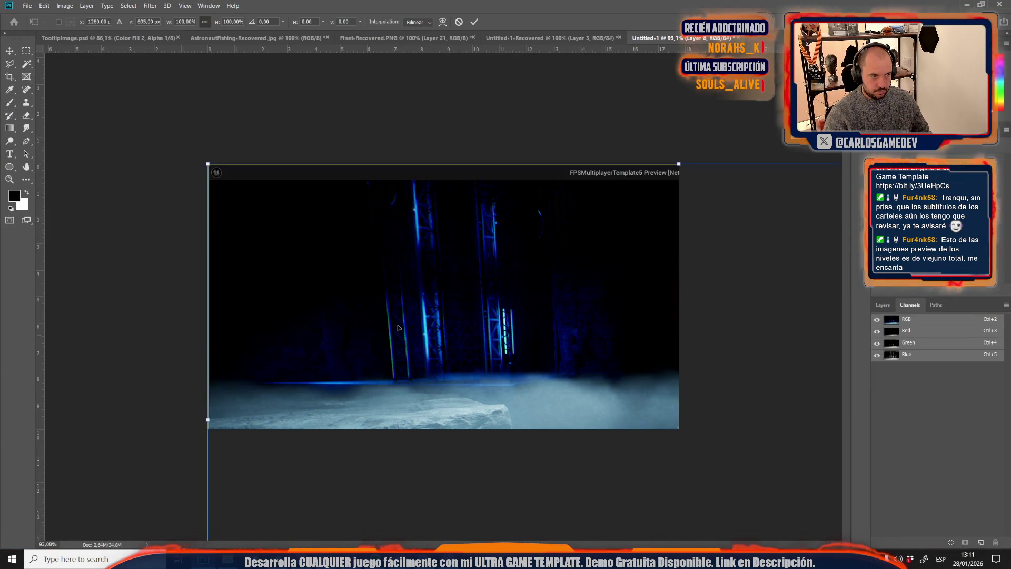
pyautogui.moveTo(387, 330); pyautogui.dragTo(387, 313)
pyautogui.hotkey('ctrl', '0')
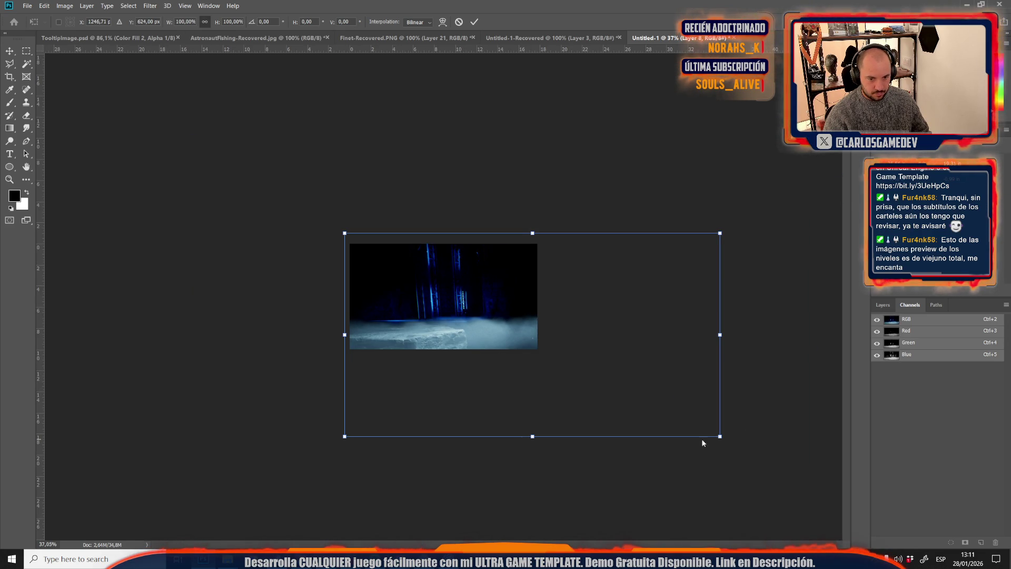
pyautogui.moveTo(721, 439); pyautogui.dragTo(548, 406)
pyautogui.hotkey('ctrl', '0')
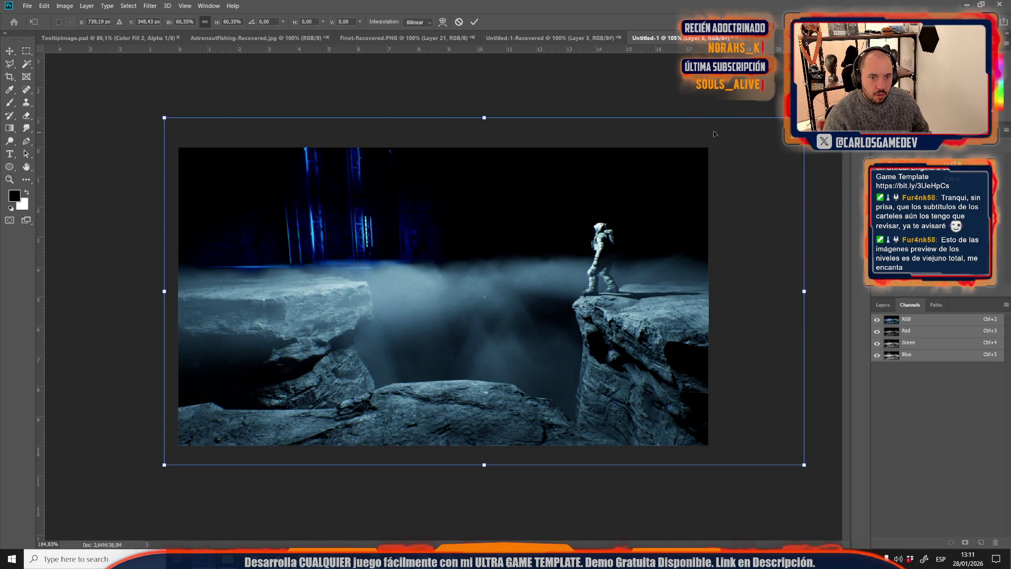
pyautogui.moveTo(805, 117)
pyautogui.mouseDown()
pyautogui.moveTo(745, 147)
pyautogui.moveTo(911, 62)
pyautogui.moveTo(859, 87)
pyautogui.mouseUp()
pyautogui.moveTo(658, 224)
pyautogui.mouseDown()
pyautogui.moveTo(558, 226)
pyautogui.moveTo(576, 231)
pyautogui.mouseUp()
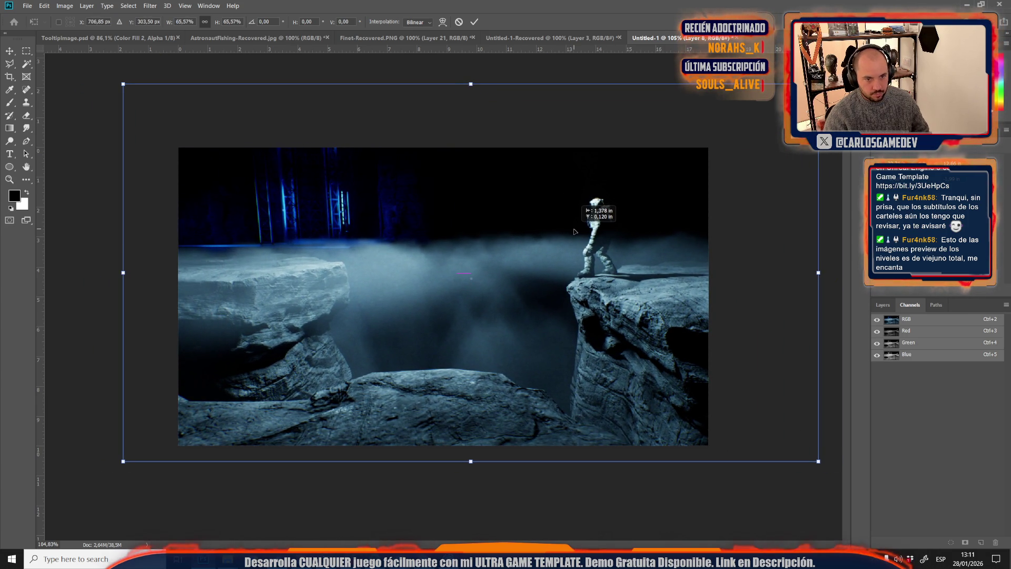
pyautogui.press('Return')
pyautogui.press('j')
pyautogui.click(569, 282)
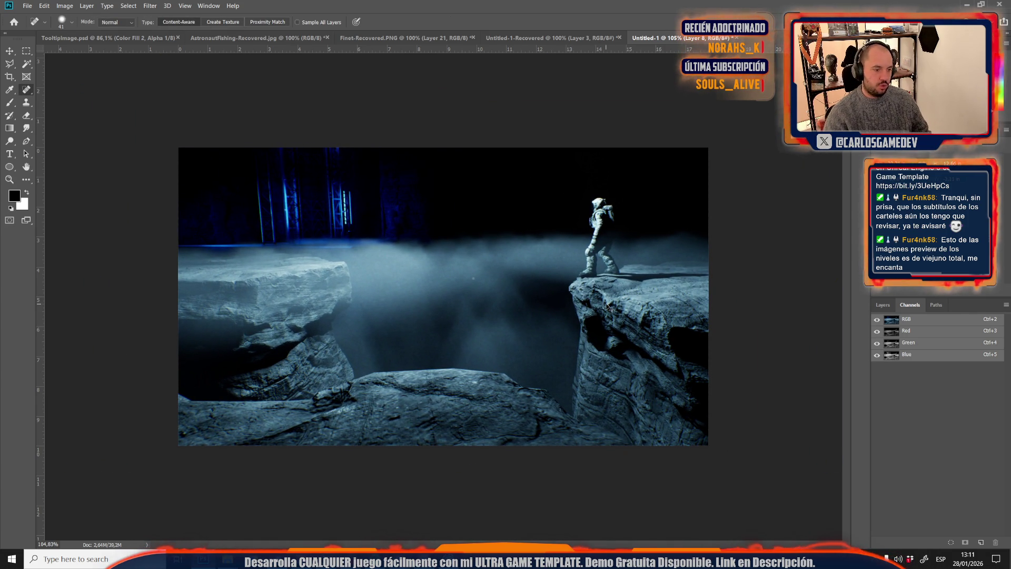
# - Save the image as a JPEG named CraterDepths
pyautogui.hotkey('ctrl', 's')
pyautogui.click(85, 200)
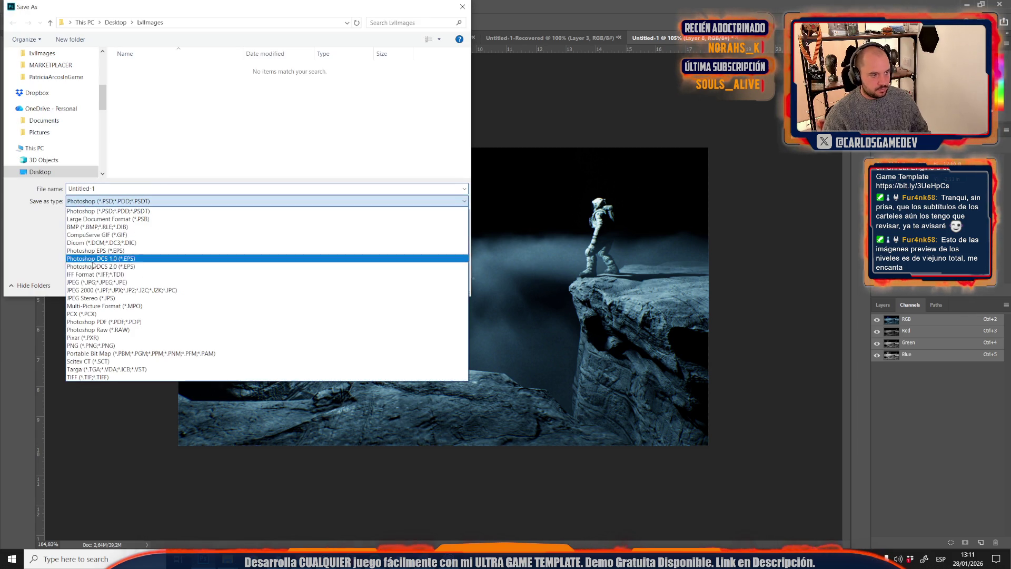
pyautogui.click(89, 281)
pyautogui.write('Cr')
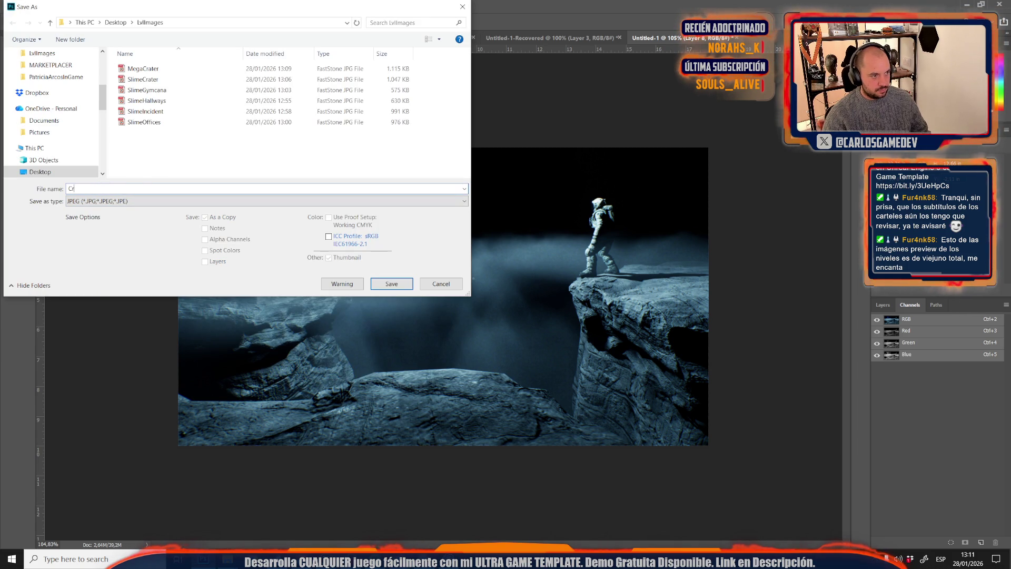
pyautogui.write('aterDepths')
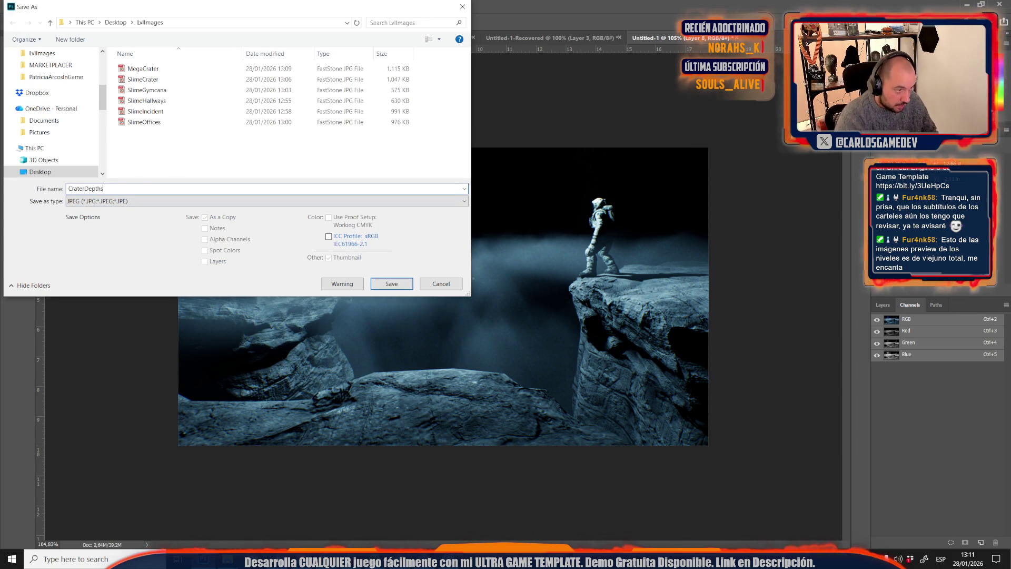
pyautogui.press('Return')
pyautogui.press('Return')
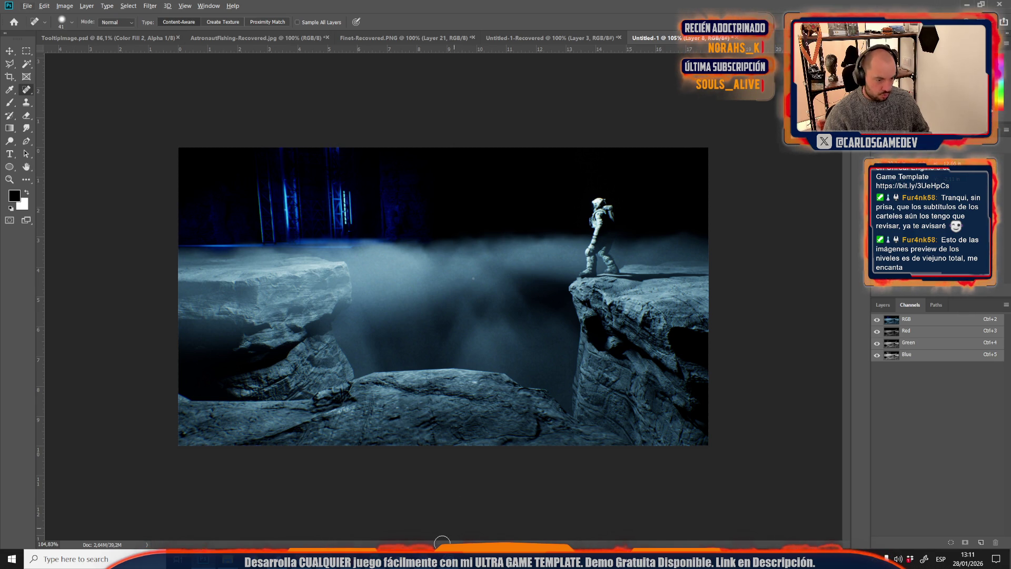
pyautogui.press('alt')
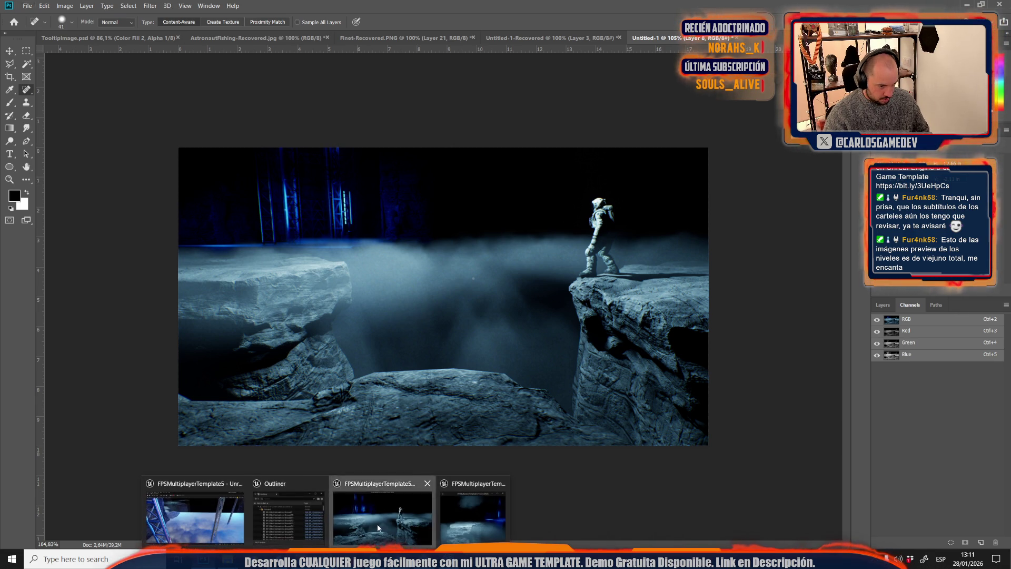
# - Load Moon-12-Crater-Base in the editor and fly the camera out over the crater base
pyautogui.click(377, 524)
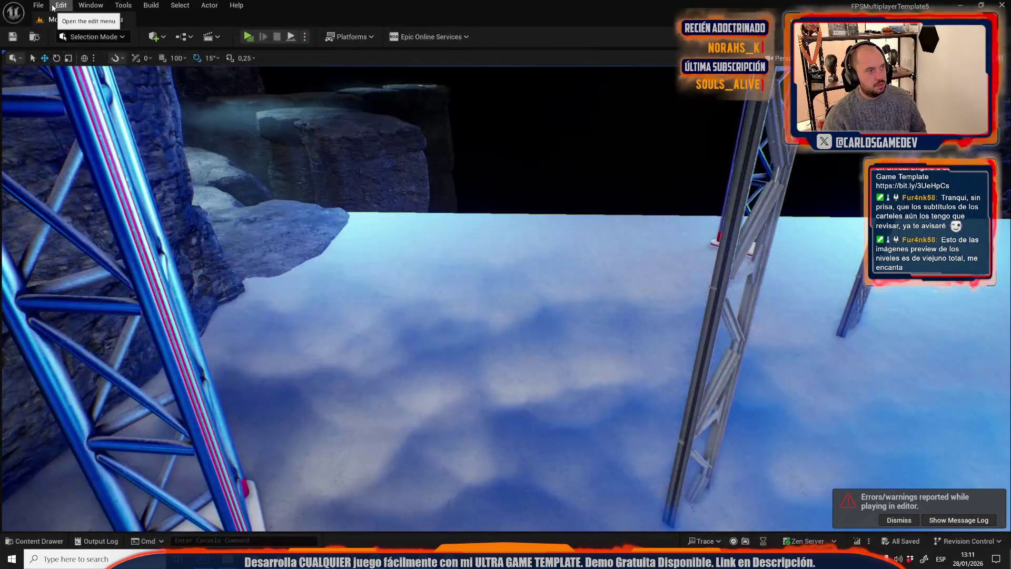
pyautogui.click(38, 6)
pyautogui.click(68, 58)
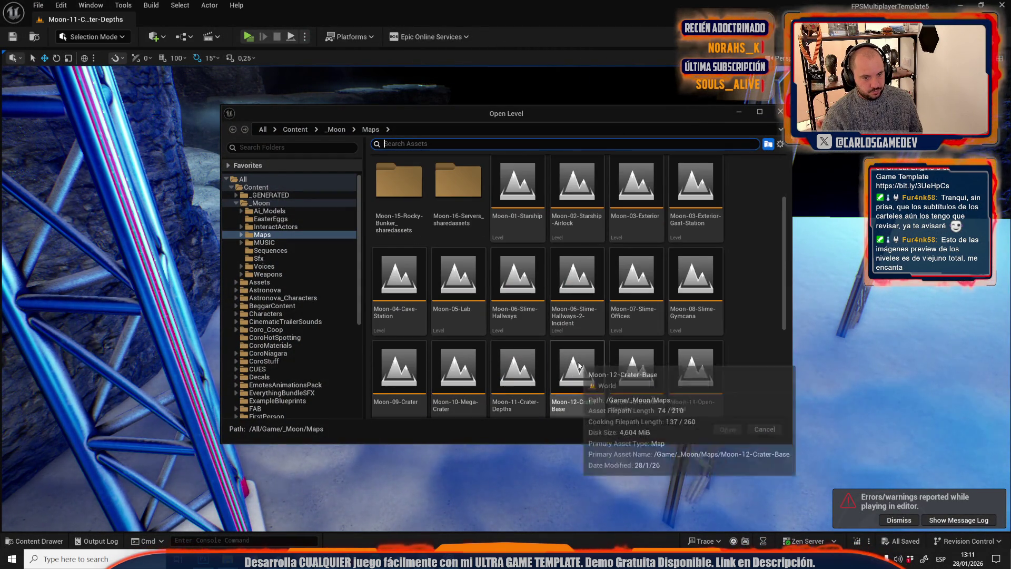
pyautogui.click(579, 365)
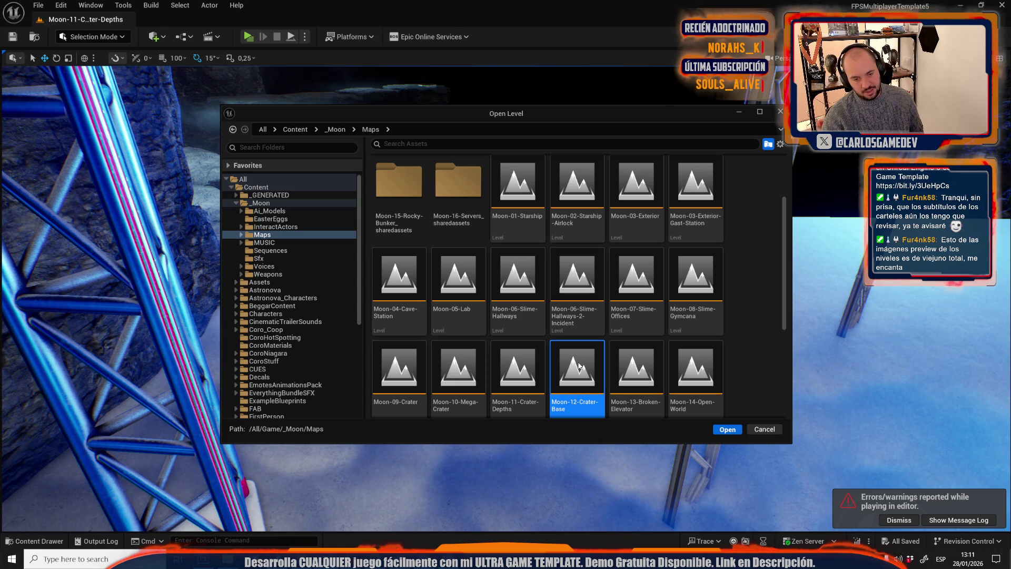
pyautogui.doubleClick(579, 365)
pyautogui.moveTo(578, 363)
pyautogui.mouseDown()
pyautogui.moveTo(446, 279)
pyautogui.moveTo(433, 239)
pyautogui.mouseUp()
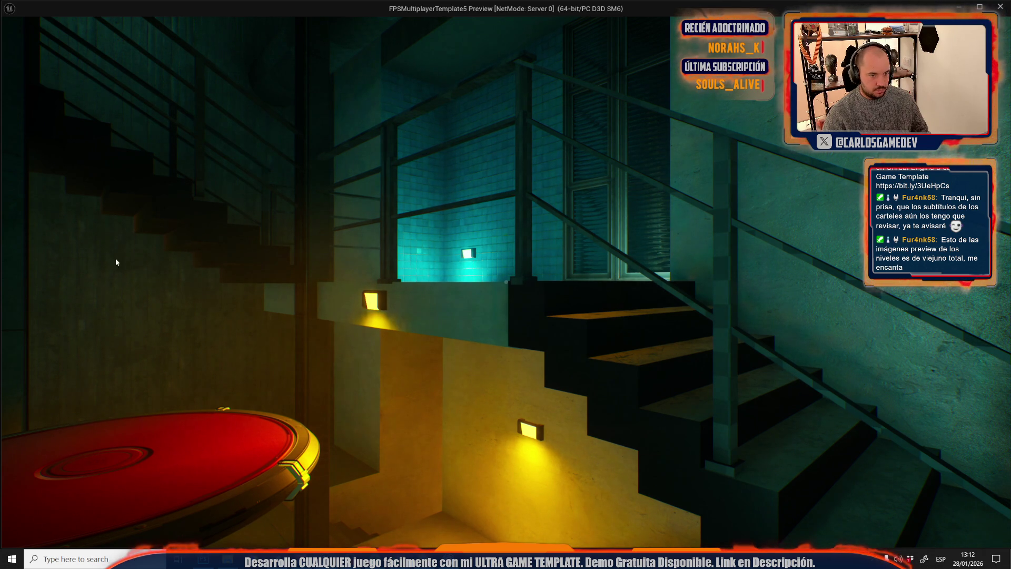
# - Walk the player up to the glowing red pedestal, back off to reframe, then head for the lit doorway
pyautogui.click(77, 259)
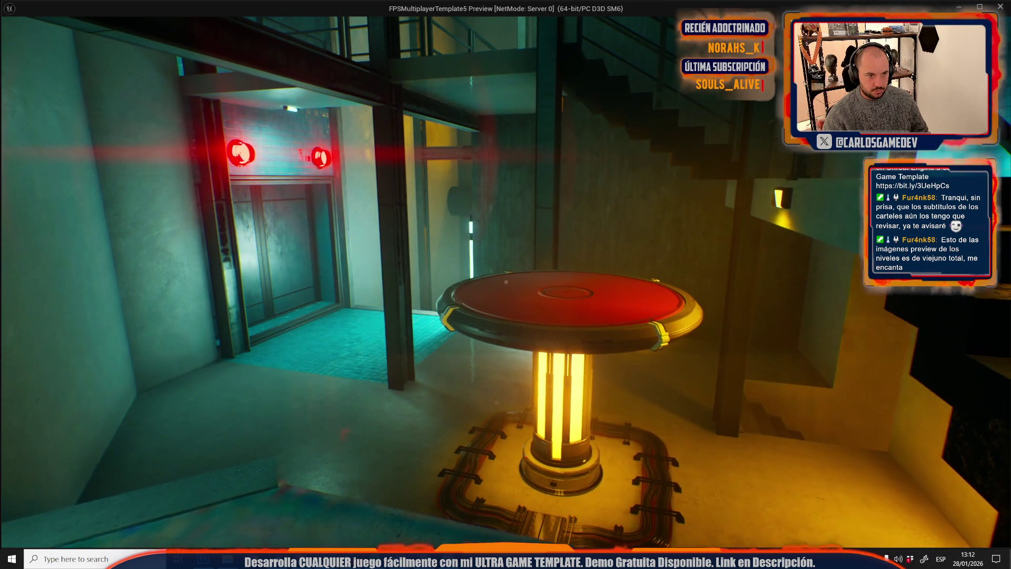
pyautogui.press('w')
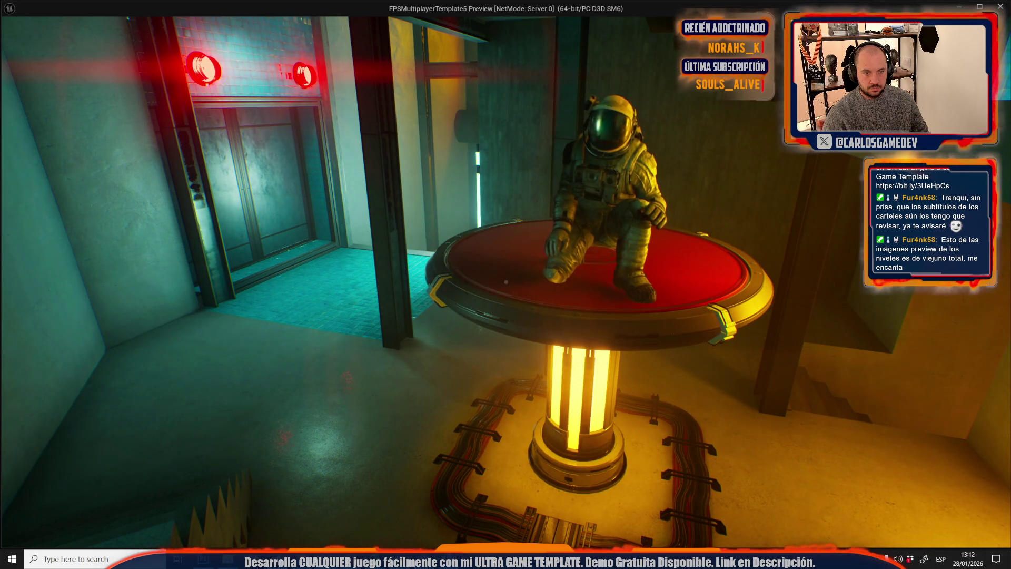
pyautogui.press('w')
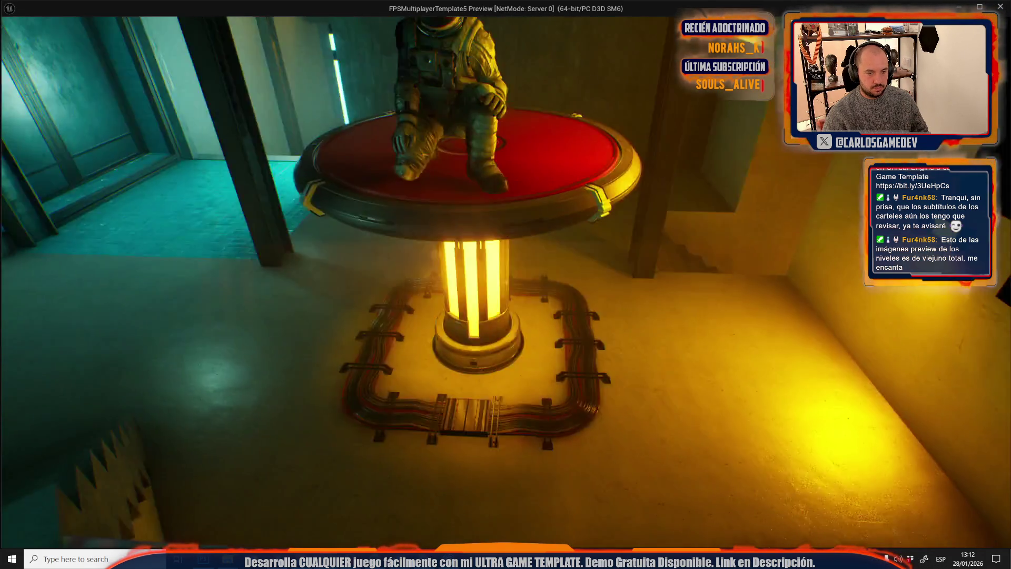
pyautogui.press('s')
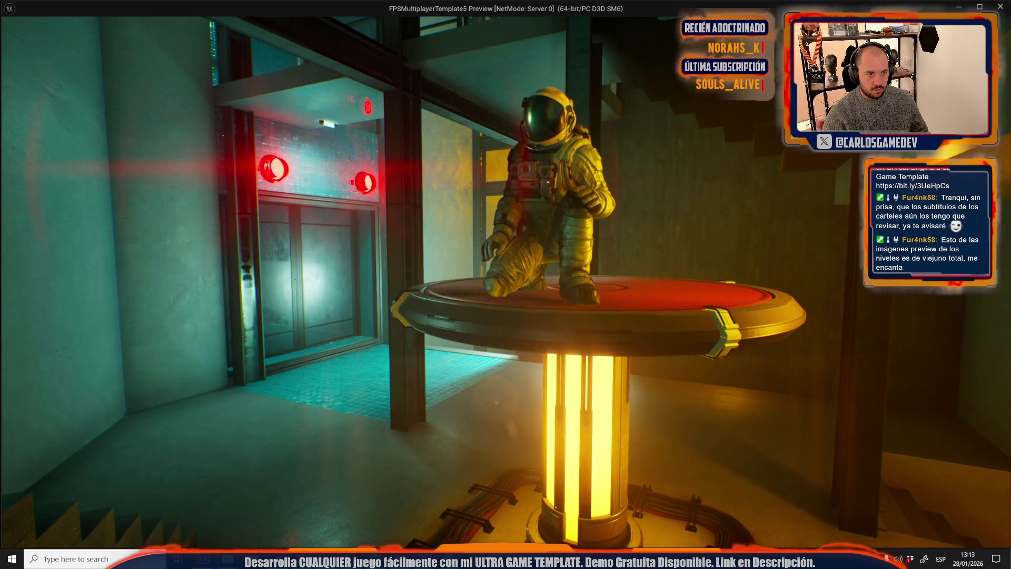
pyautogui.press('w')
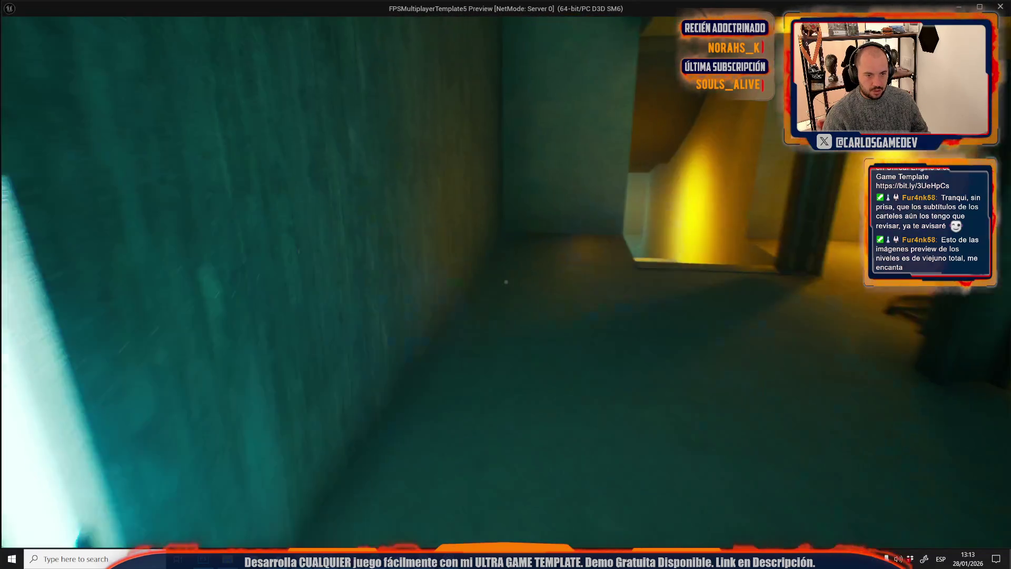
# - Capture the tiled-room astronaut view, end the play session, and bring Photoshop forward
pyautogui.press('Escape')
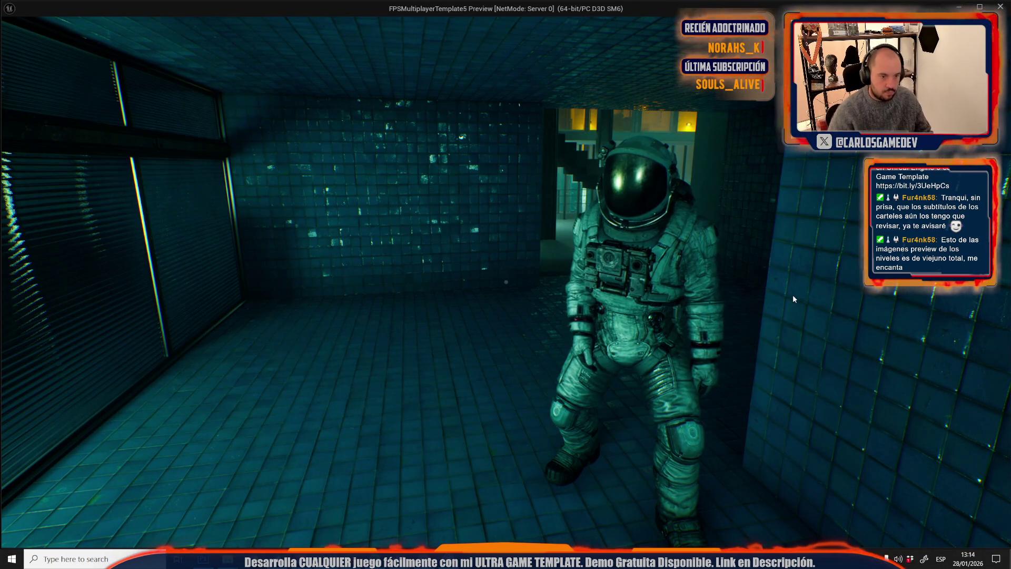
pyautogui.press('Escape')
pyautogui.hotkey('alt', 'Tab')
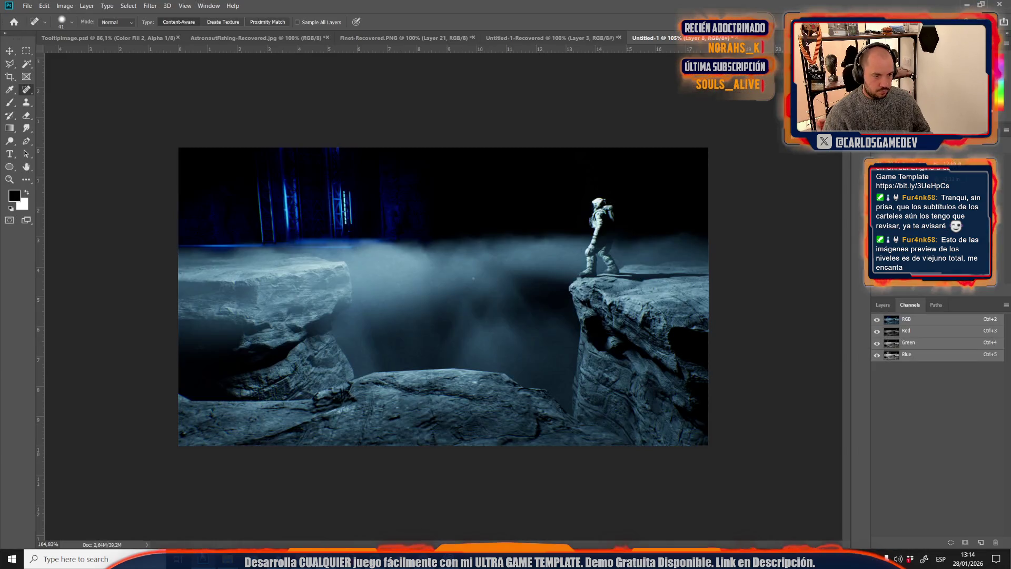
# - Paste the tiled-room screenshot, shrink it to about 57%, then enlarge it to fill the canvas width
pyautogui.hotkey('ctrl', 'v')
pyautogui.hotkey('ctrl', 't')
pyautogui.scroll(-5, 427, 392)
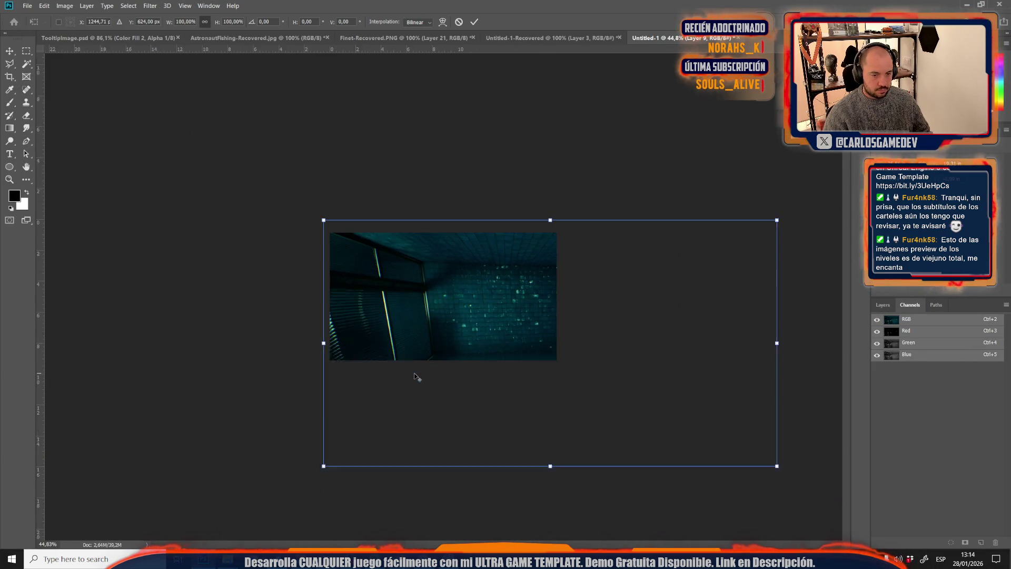
pyautogui.moveTo(761, 454)
pyautogui.mouseDown()
pyautogui.moveTo(535, 395)
pyautogui.moveTo(558, 409)
pyautogui.moveTo(539, 407)
pyautogui.mouseUp()
pyautogui.scroll(4, 540, 407)
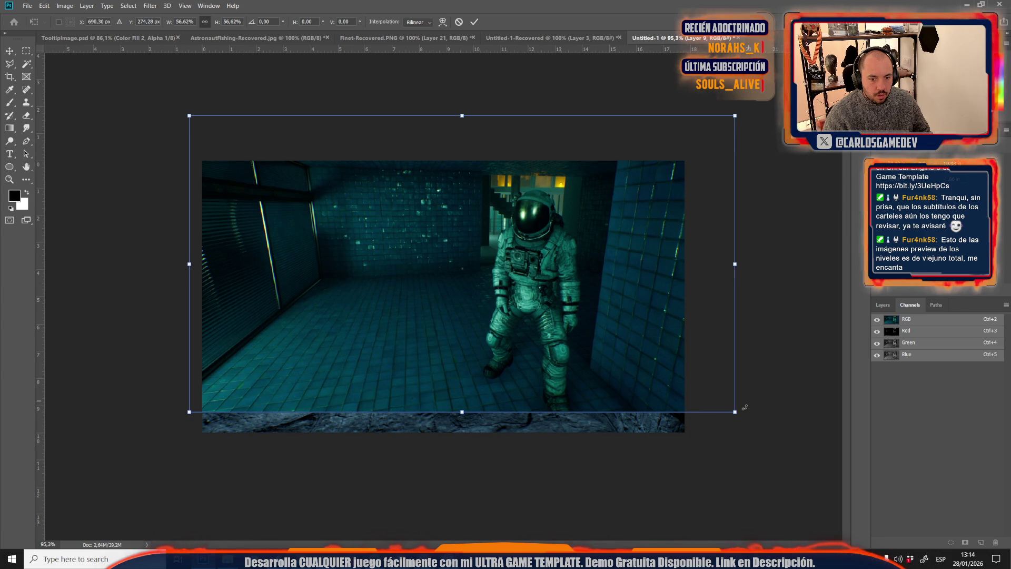
pyautogui.moveTo(735, 429)
pyautogui.mouseDown()
pyautogui.moveTo(803, 472)
pyautogui.moveTo(758, 448)
pyautogui.moveTo(757, 467)
pyautogui.mouseUp()
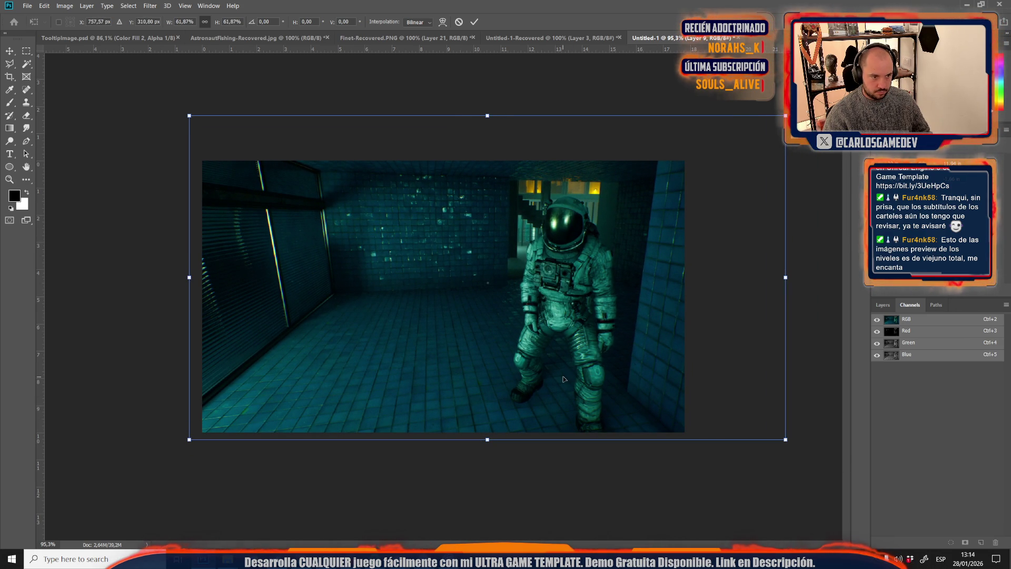
pyautogui.press('Return')
# - Bring the Unreal Editor forward and start a new Play session
pyautogui.moveTo(326, 559)
pyautogui.click(298, 543)
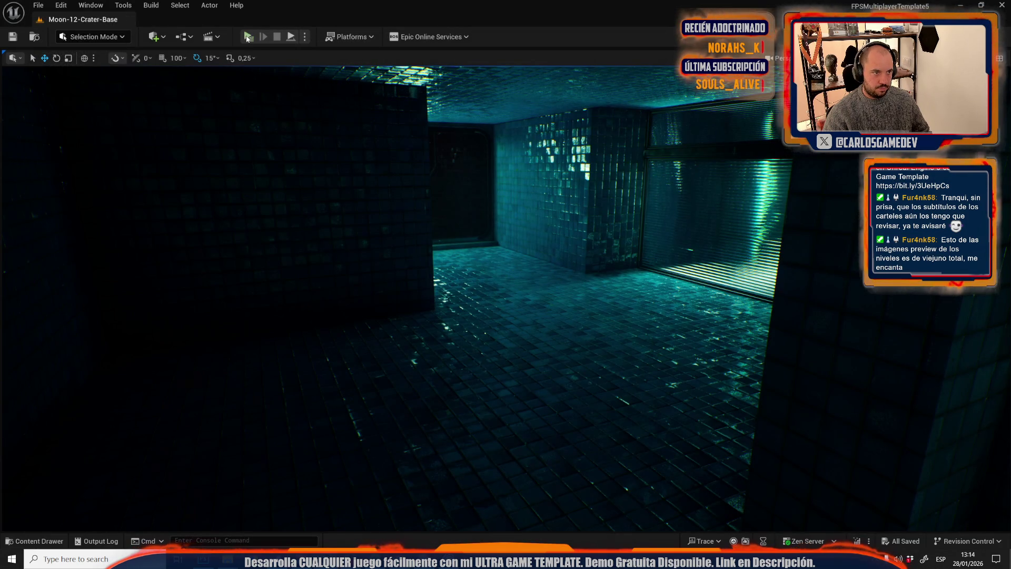
pyautogui.click(247, 37)
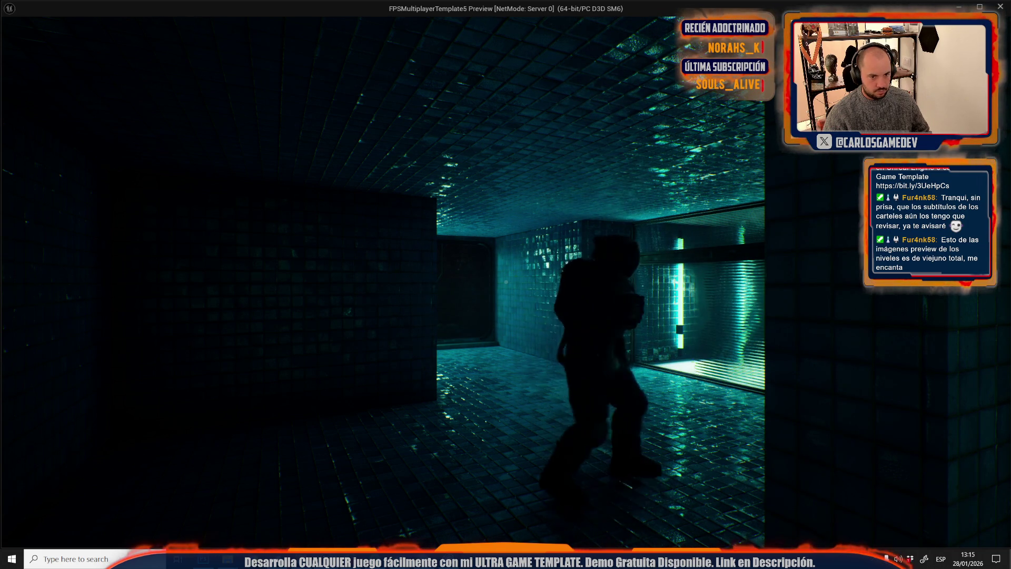
pyautogui.hotkey('alt', 'Tab')
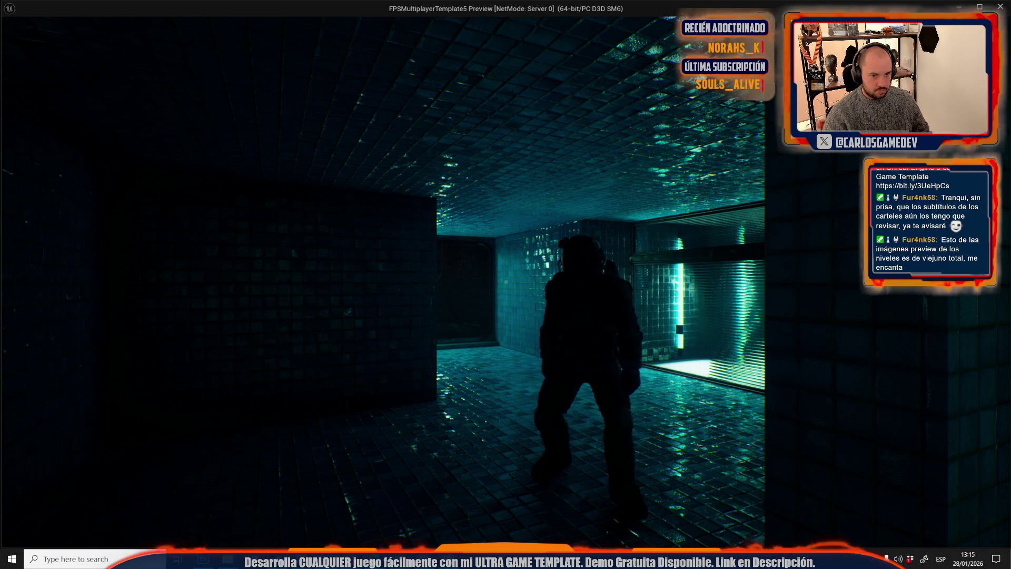
# - Walk the character through the tiled rooms toward the lit stair doorway
pyautogui.press('w')
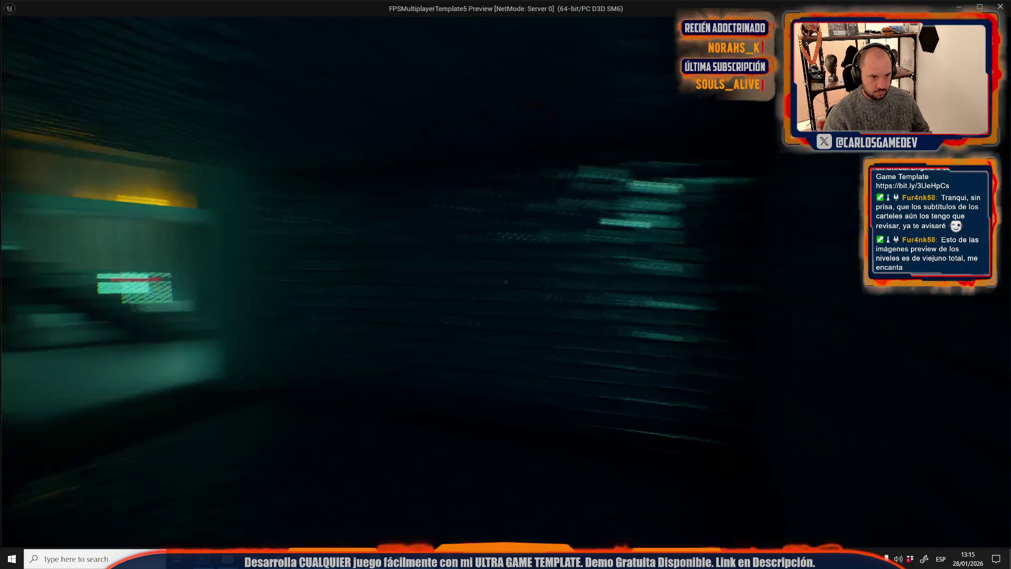
pyautogui.press('w')
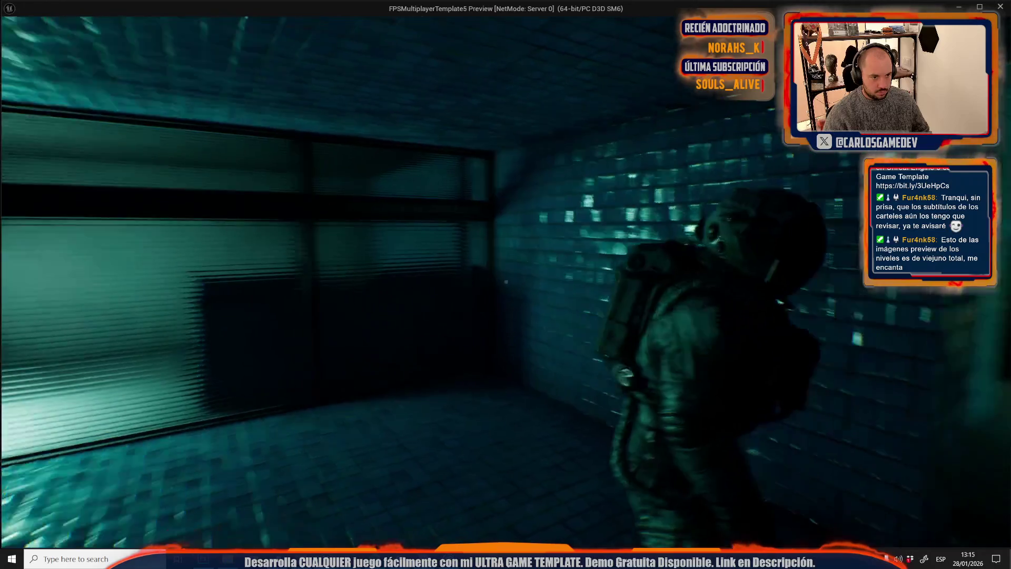
pyautogui.press('w')
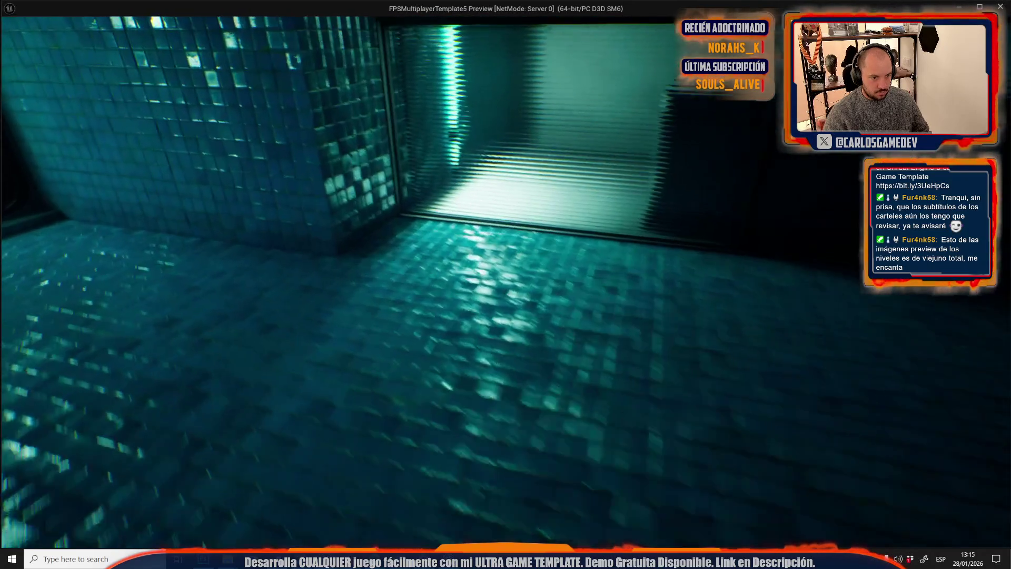
pyautogui.press('w')
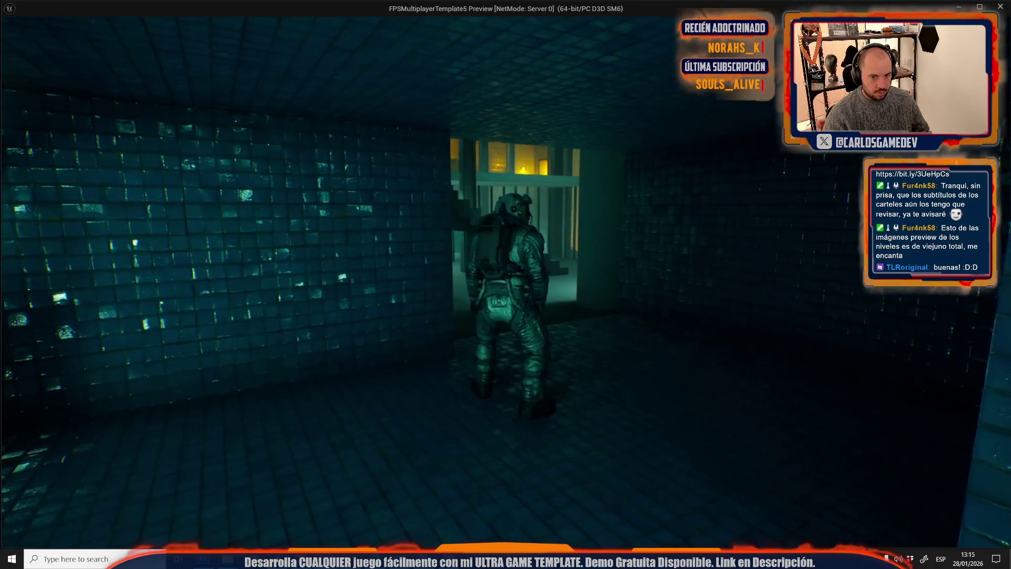
pyautogui.press('w')
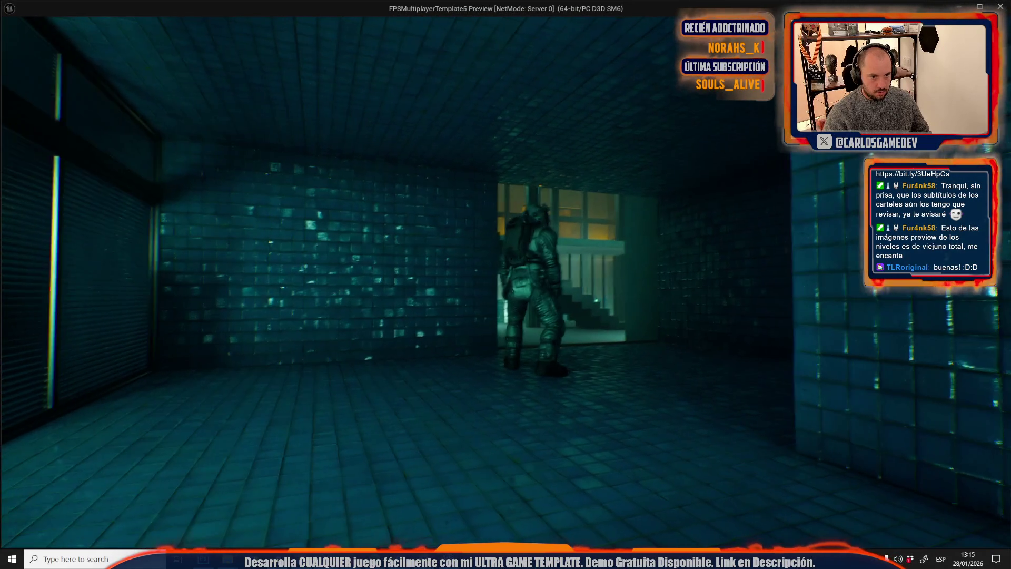
pyautogui.press('w')
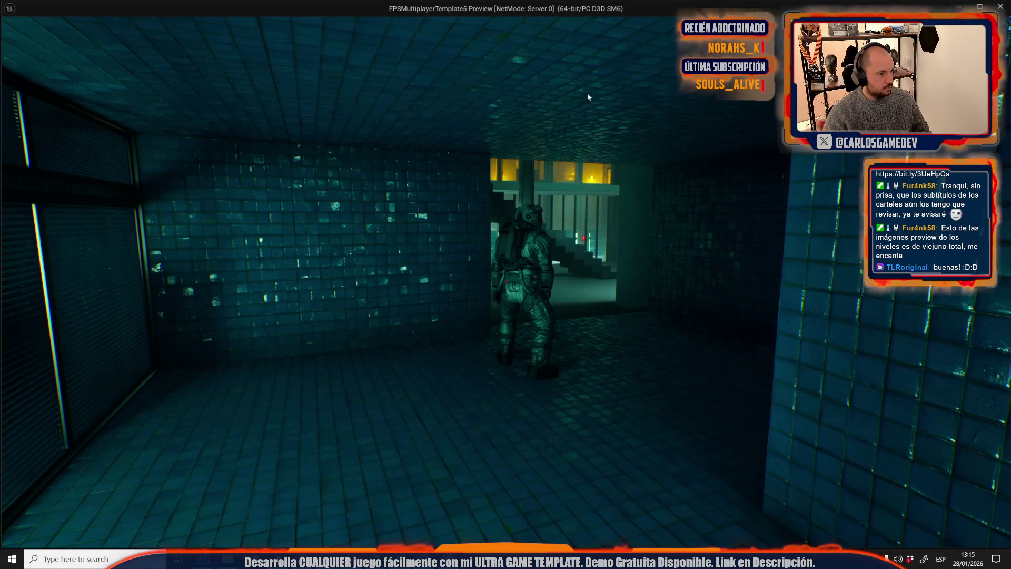
# - Refocus the game view and shuffle the astronaut back and toward the left wall
pyautogui.moveTo(327, 559)
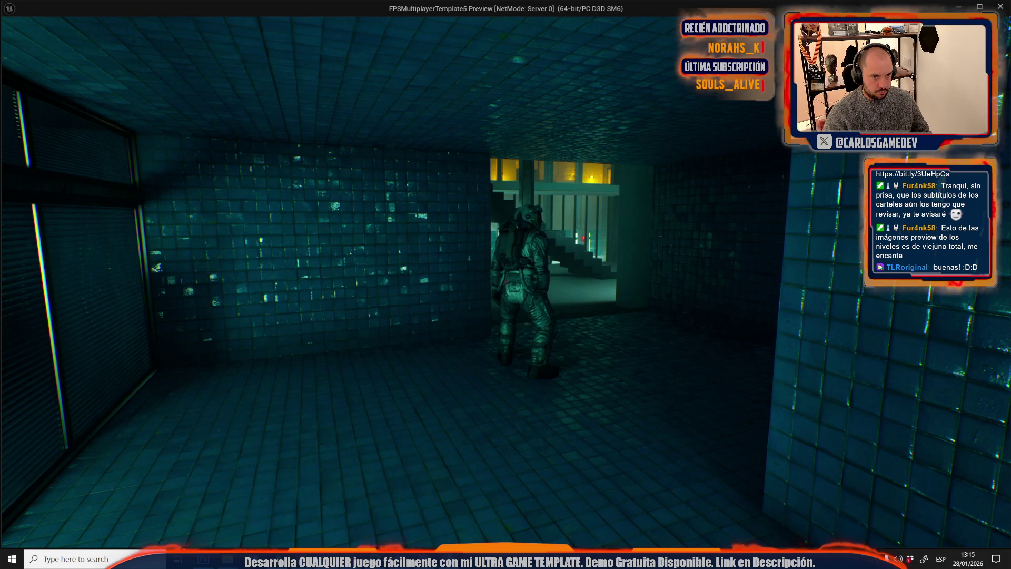
pyautogui.click(525, 270)
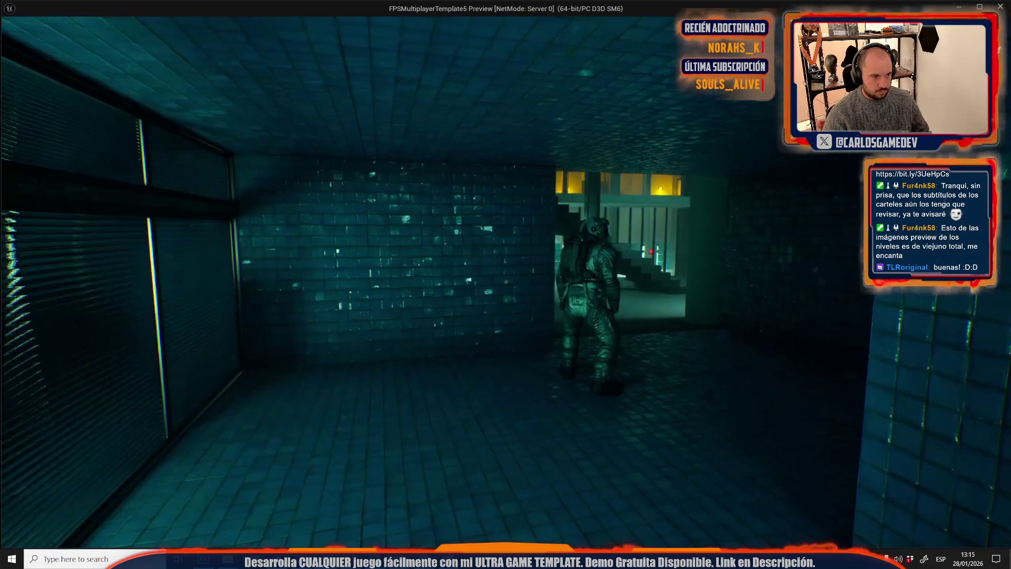
pyautogui.hotkey('alt', 'Tab')
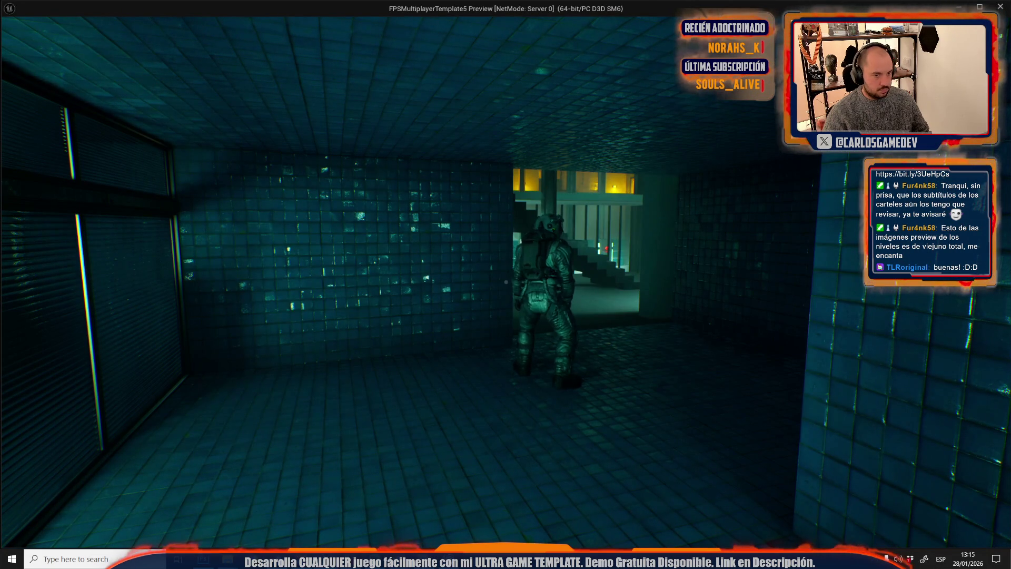
pyautogui.press('s')
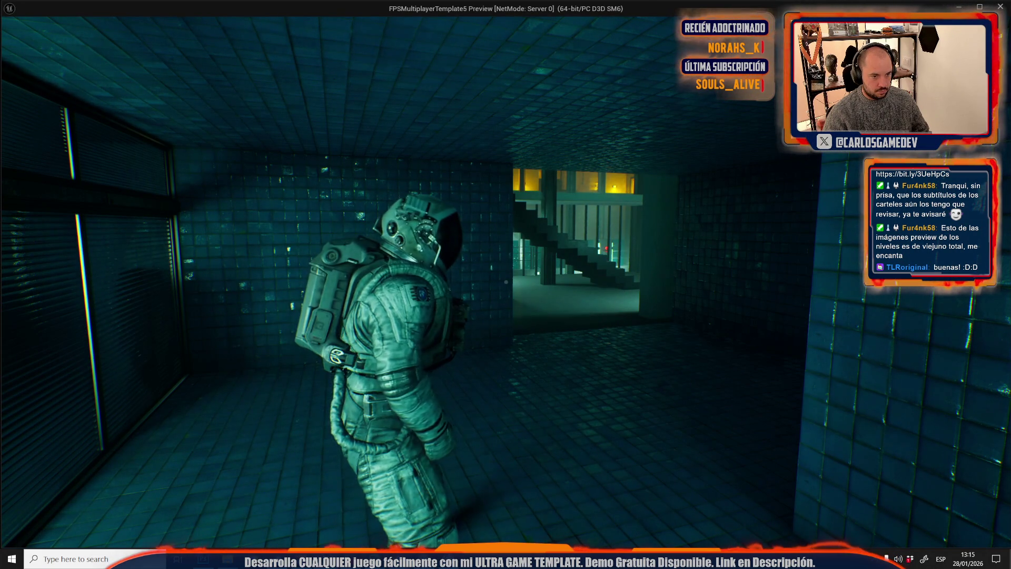
pyautogui.press('a')
pyautogui.press('d')
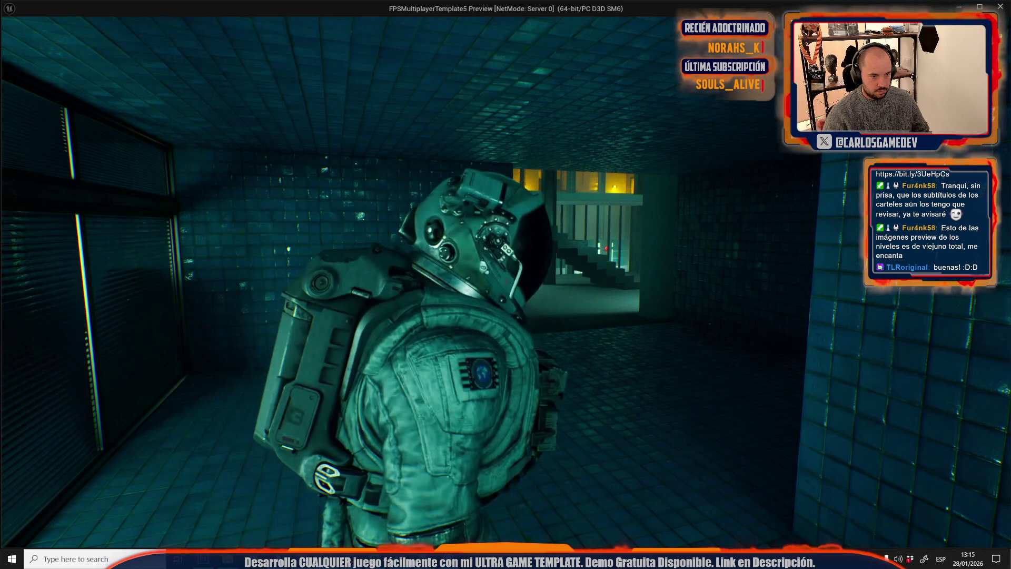
pyautogui.press('a')
pyautogui.press('d')
pyautogui.press('a')
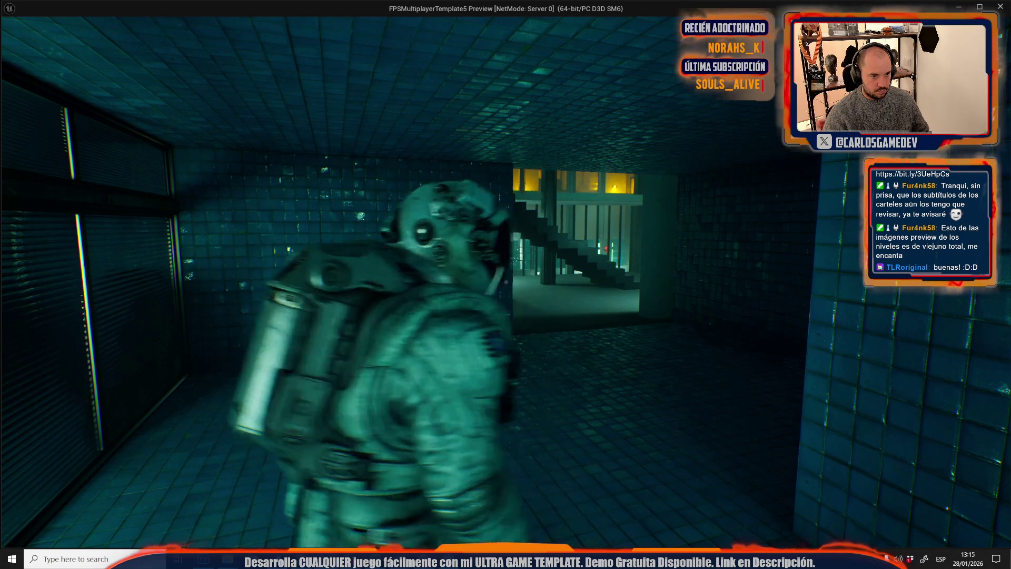
pyautogui.press('a')
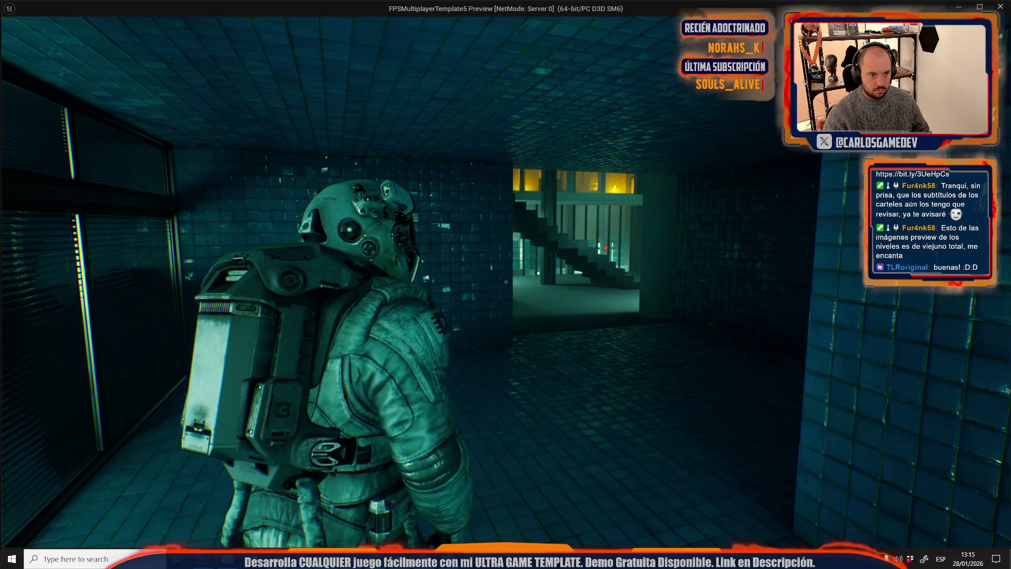
# - Frame the astronaut by the left wall, back to camera, doorway right of centre, and capture it
pyautogui.press('d')
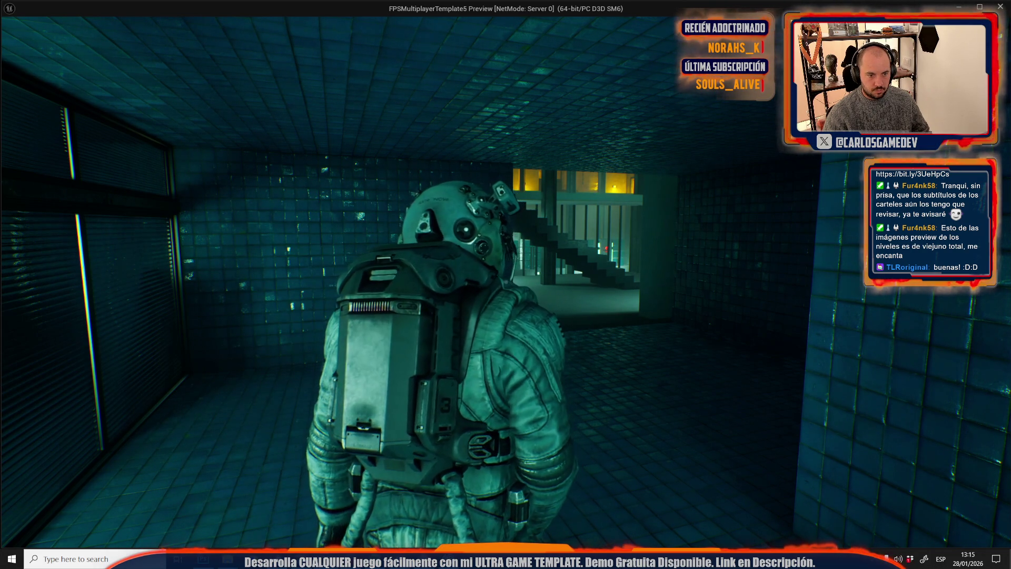
pyautogui.press('a')
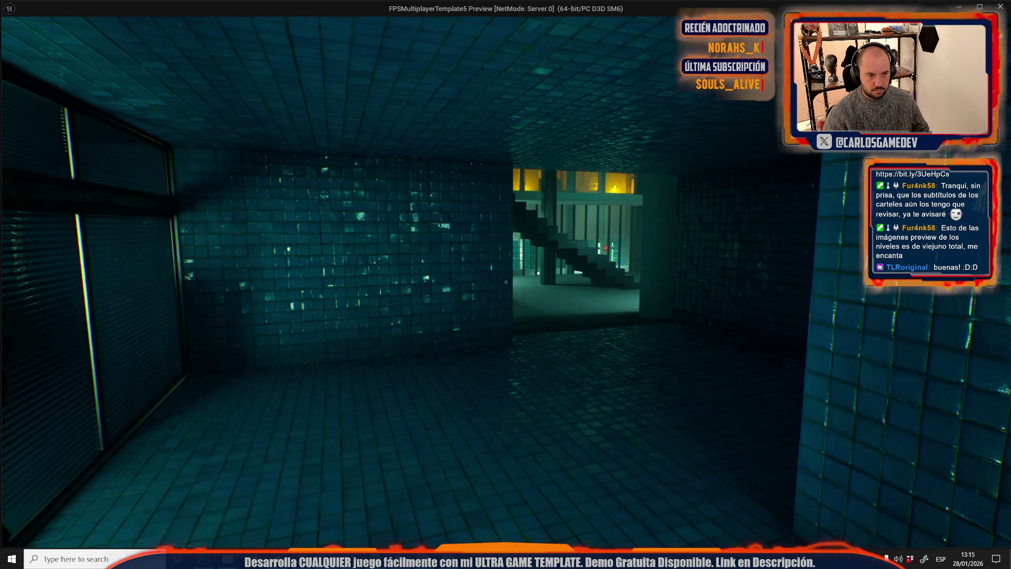
pyautogui.press('d')
pyautogui.press('d')
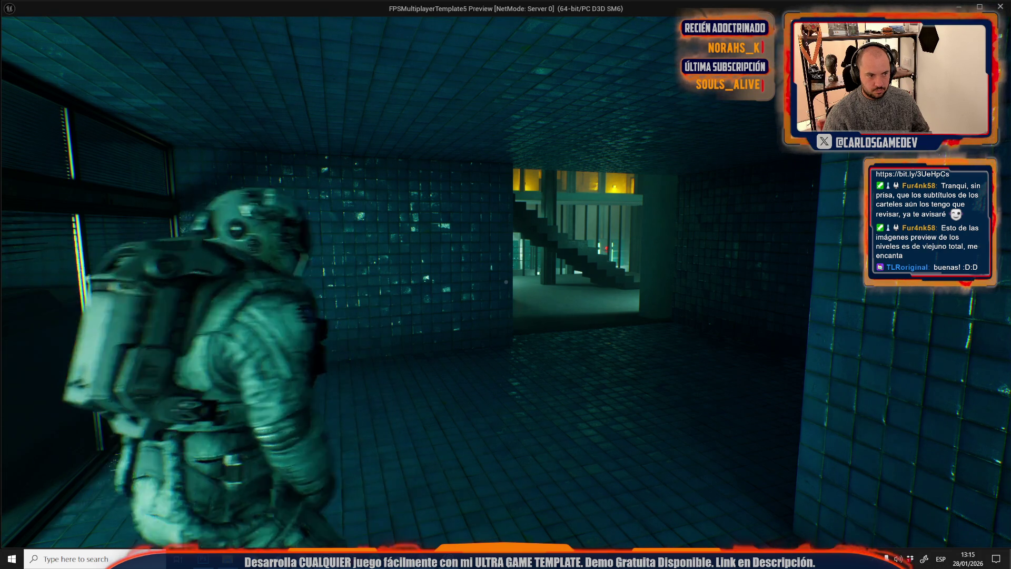
pyautogui.press('d')
pyautogui.press('s')
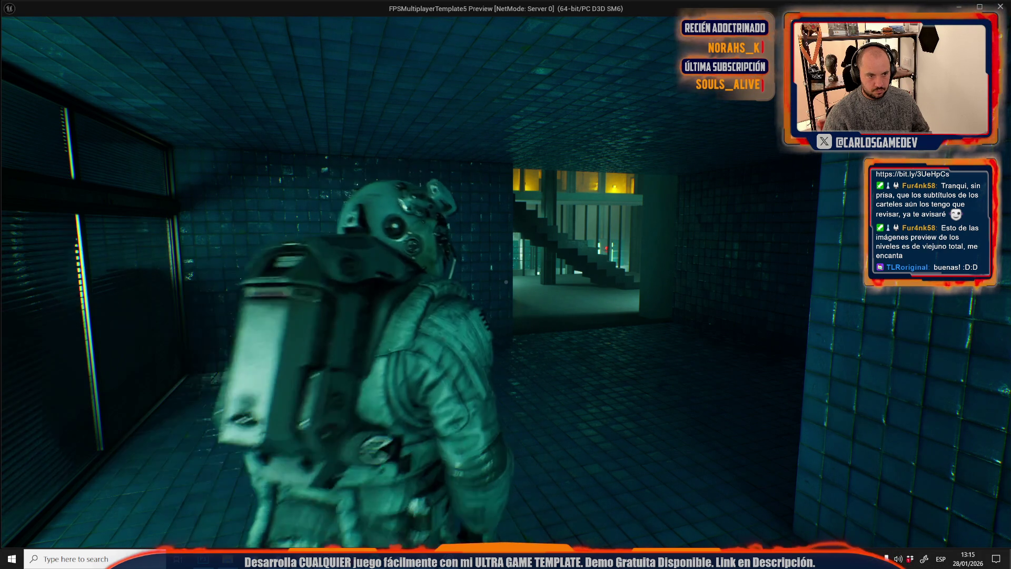
pyautogui.press('a')
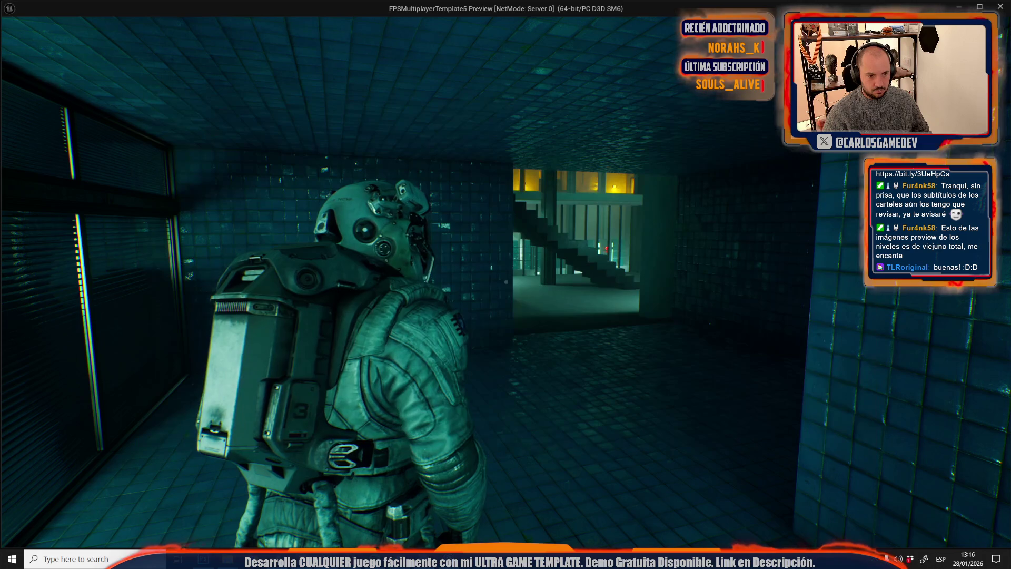
pyautogui.press('a')
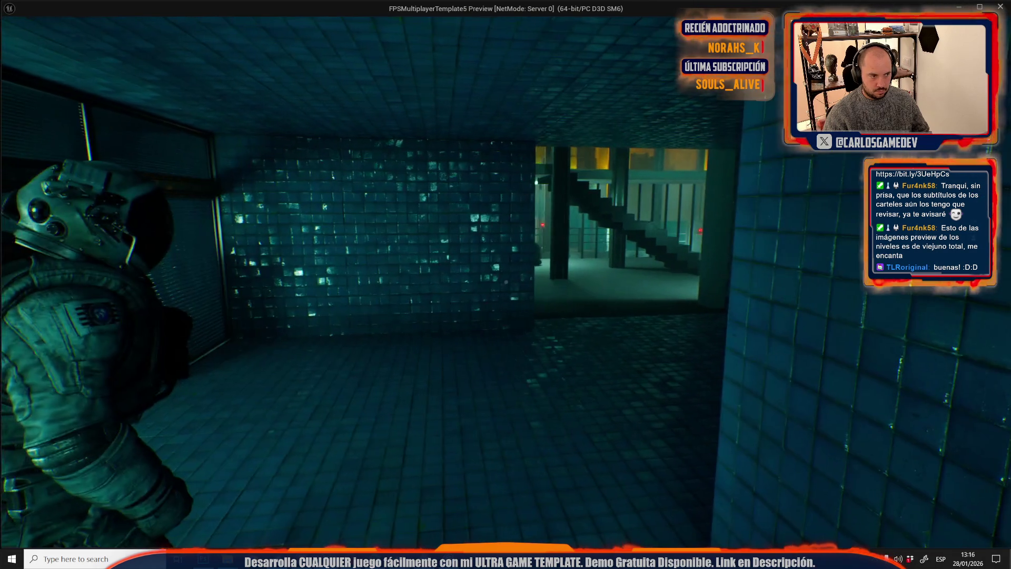
pyautogui.press('d')
pyautogui.press('a')
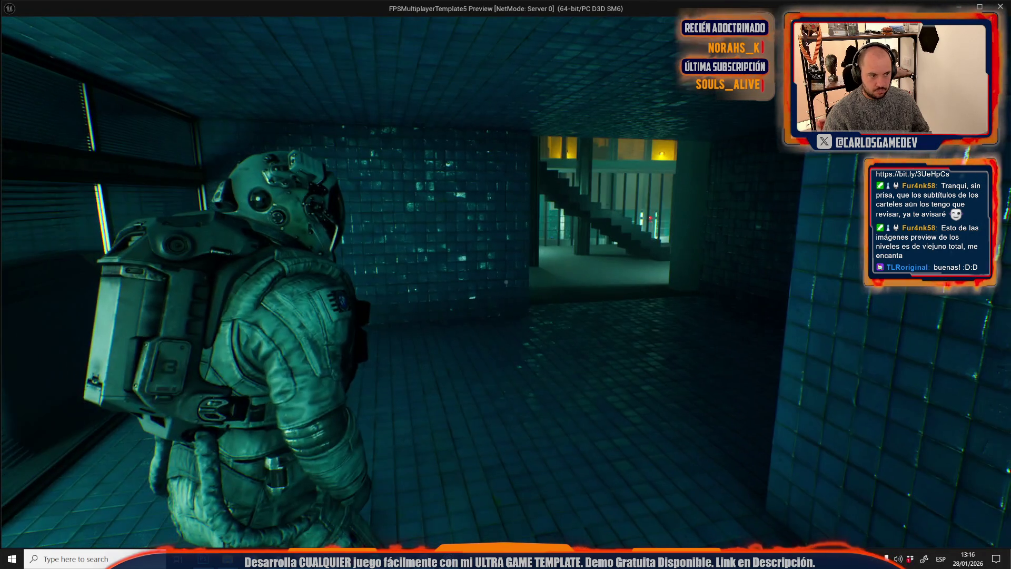
pyautogui.press('s')
pyautogui.press('w')
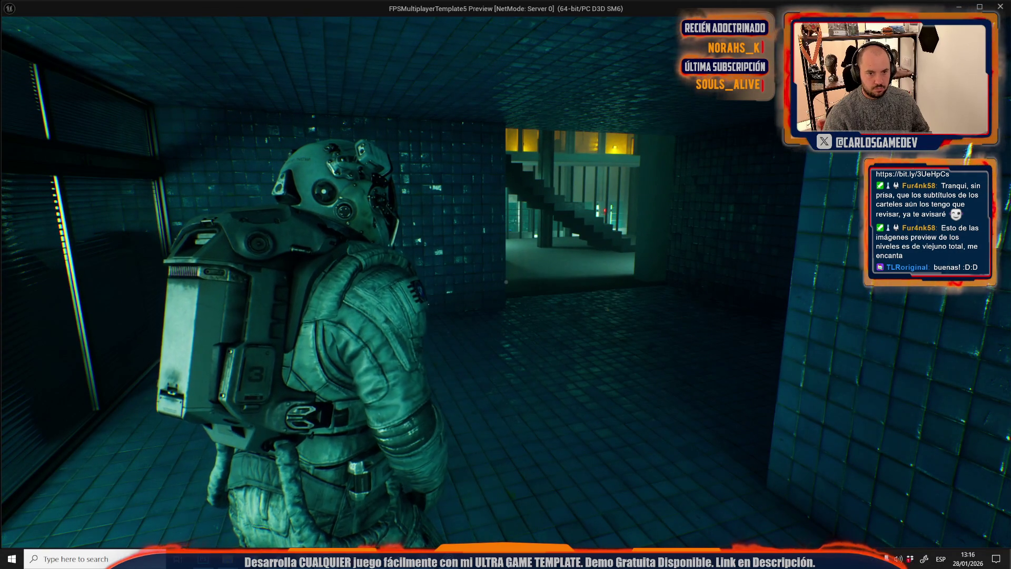
pyautogui.press('a')
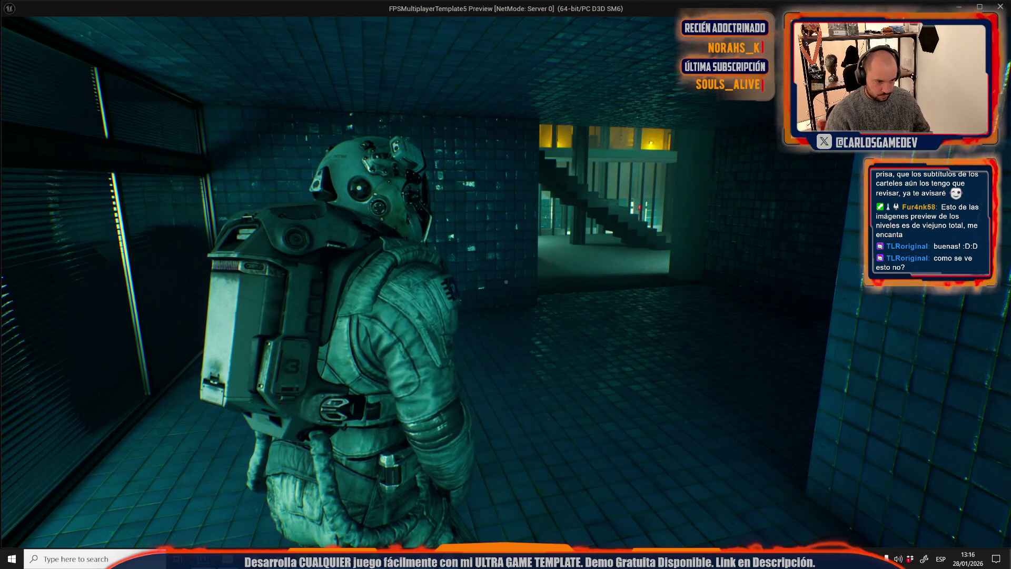
pyautogui.hotkey('alt', 'Tab')
# - Paste the corridor screenshot, shrink it to about 60%, then slightly more to fit the canvas
pyautogui.hotkey('ctrl', 'v')
pyautogui.hotkey('ctrl', 't')
pyautogui.moveTo(447, 324); pyautogui.dragTo(440, 295)
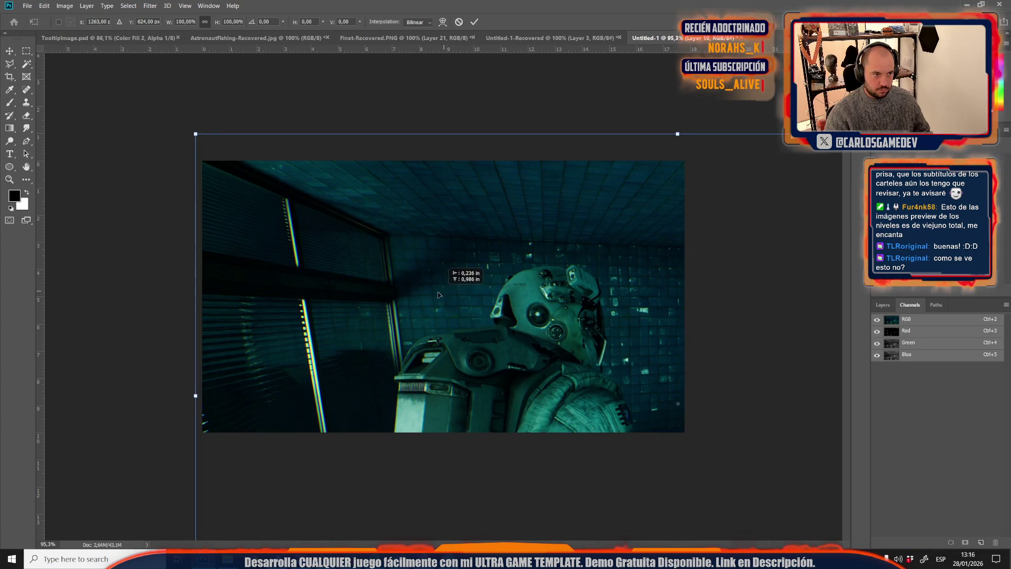
pyautogui.scroll(-5, 447, 331)
pyautogui.moveTo(702, 426)
pyautogui.mouseDown()
pyautogui.moveTo(527, 379)
pyautogui.moveTo(555, 414)
pyautogui.moveTo(523, 410)
pyautogui.moveTo(556, 429)
pyautogui.mouseUp()
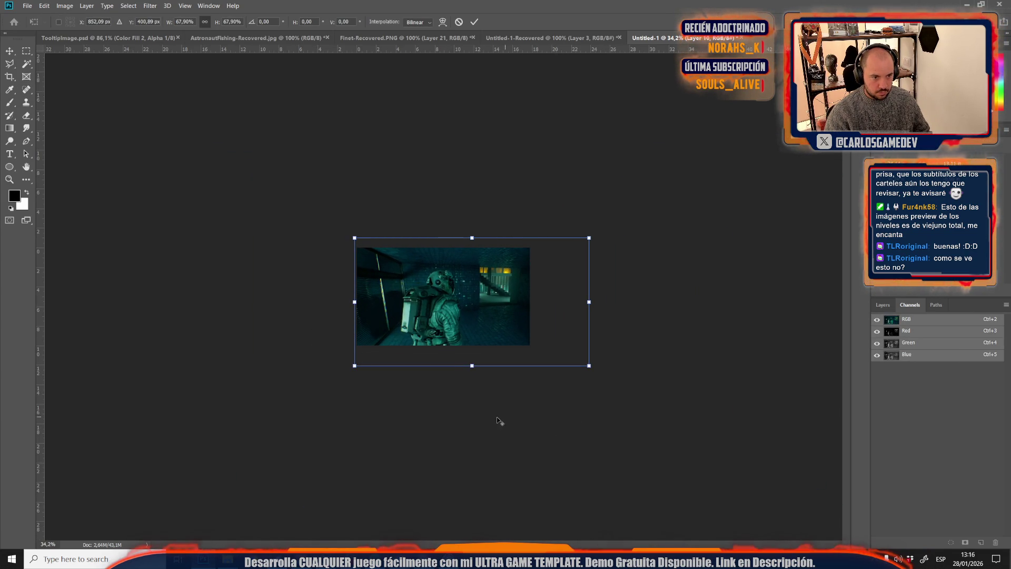
pyautogui.scroll(6, 501, 418)
pyautogui.press('Return')
pyautogui.press('j')
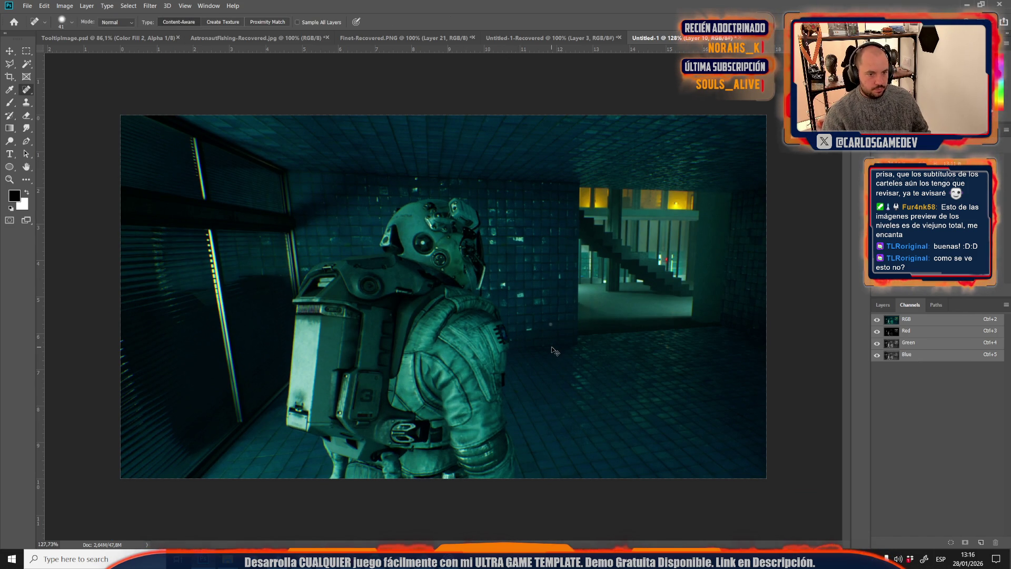
pyautogui.scroll(-4, 562, 383)
pyautogui.moveTo(676, 406)
pyautogui.mouseDown()
pyautogui.moveTo(647, 392)
pyautogui.moveTo(600, 398)
pyautogui.moveTo(616, 401)
pyautogui.moveTo(603, 405)
pyautogui.mouseUp()
pyautogui.scroll(4, 604, 405)
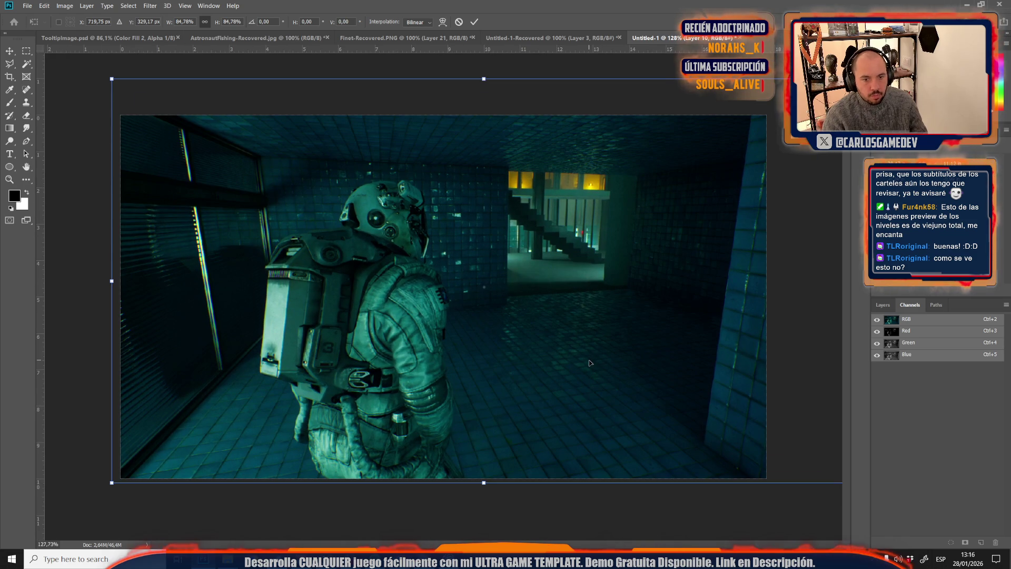
pyautogui.press('Return')
pyautogui.press('j')
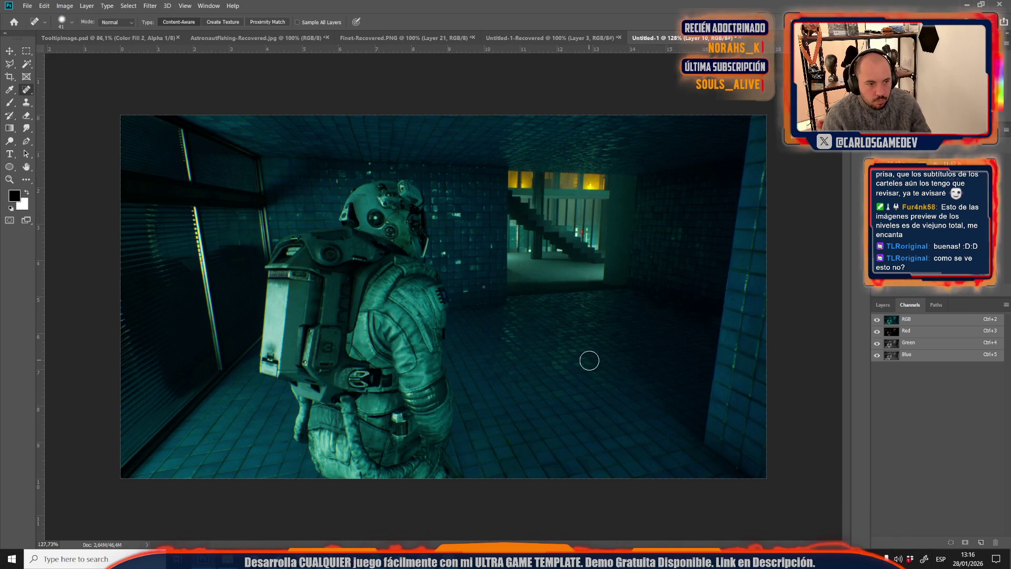
# - Save the image as the JPEG CraterBase in LvlImages
pyautogui.hotkey('ctrl', 's')
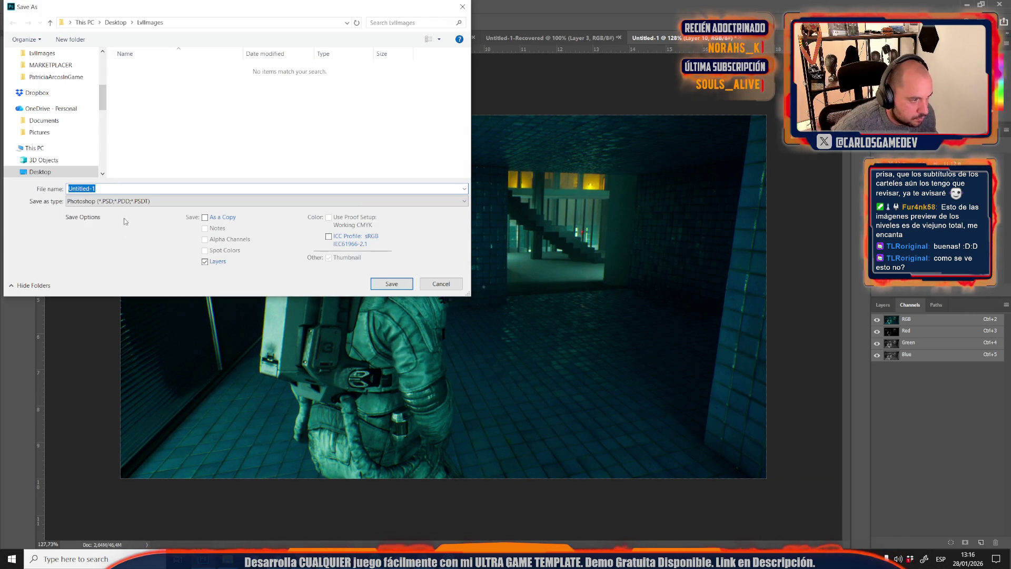
pyautogui.click(105, 201)
pyautogui.click(90, 280)
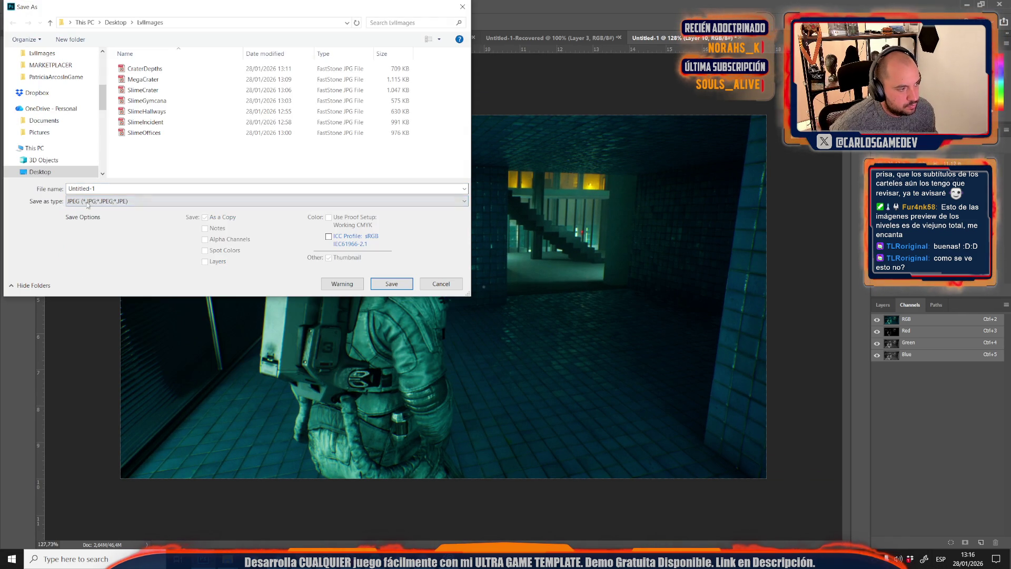
pyautogui.write('Crater')
pyautogui.press('Return')
pyautogui.press('Return')
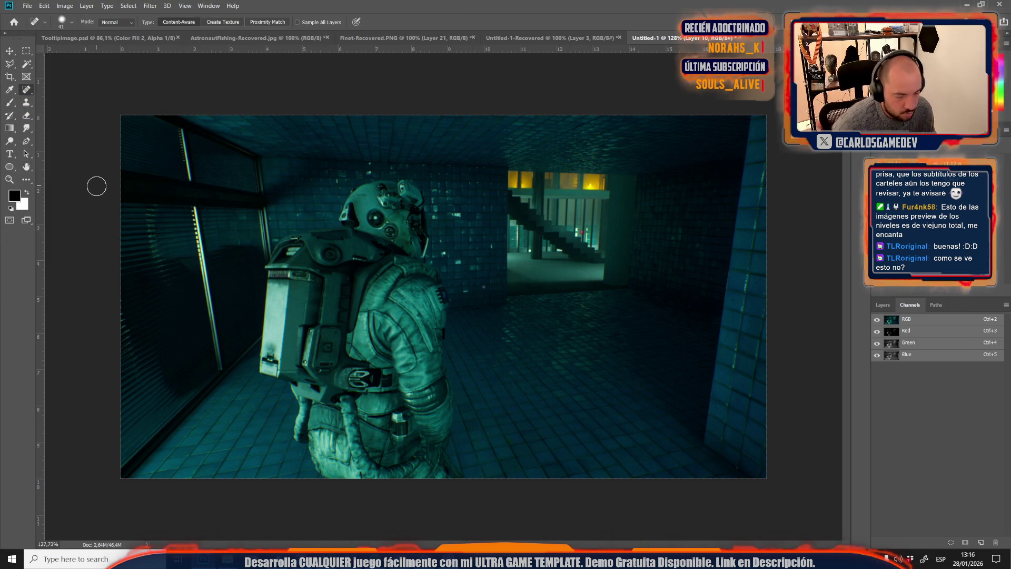
# - Browse the saved level images without opening one, then return to the Unreal Editor
pyautogui.moveTo(327, 558)
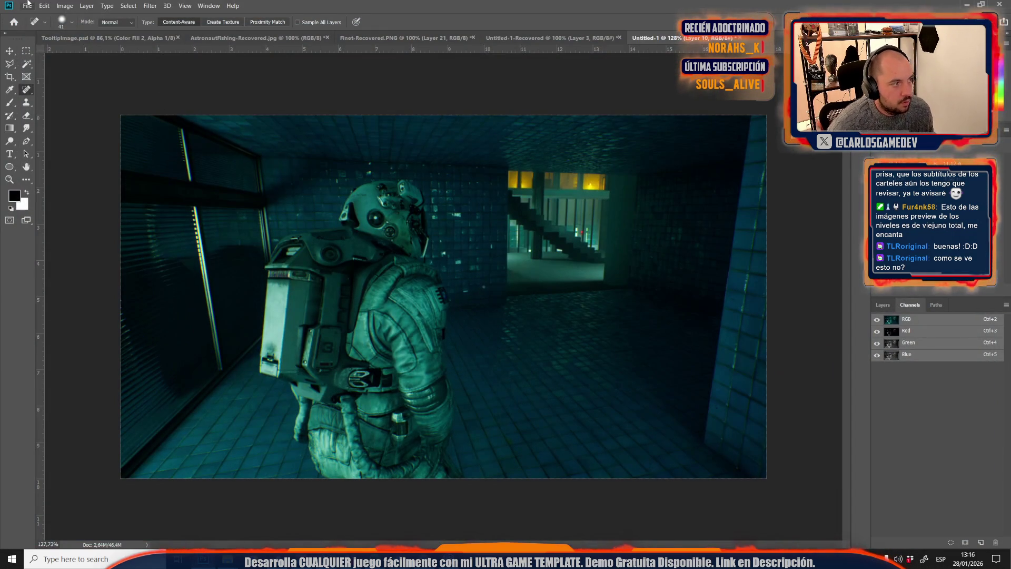
pyautogui.click(28, 5)
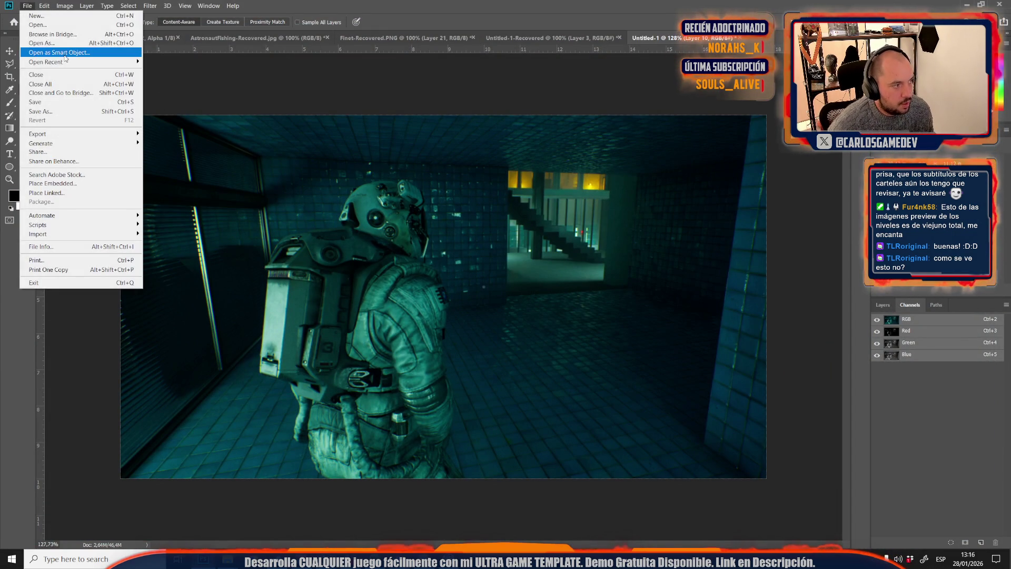
pyautogui.click(83, 27)
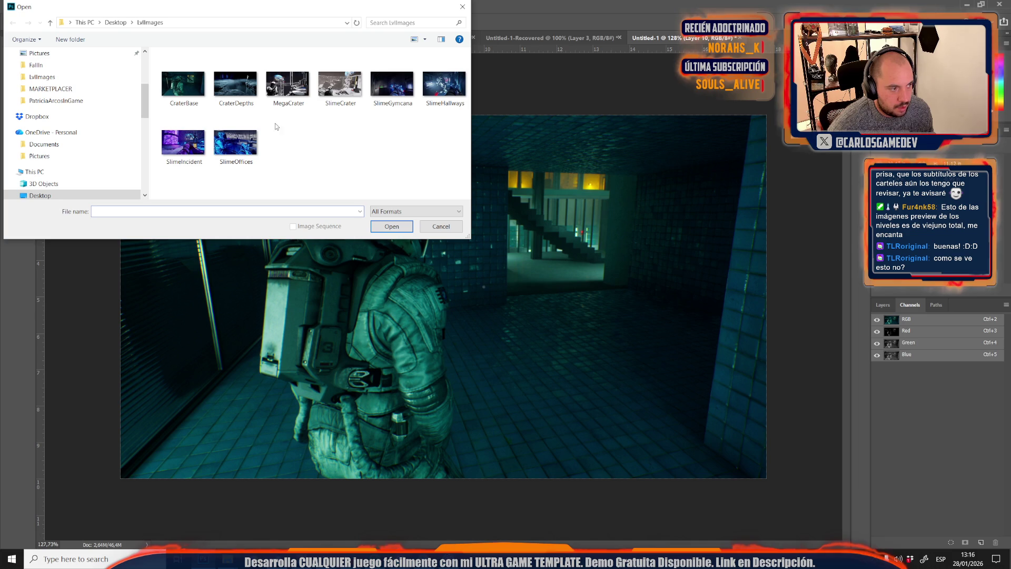
pyautogui.click(462, 7)
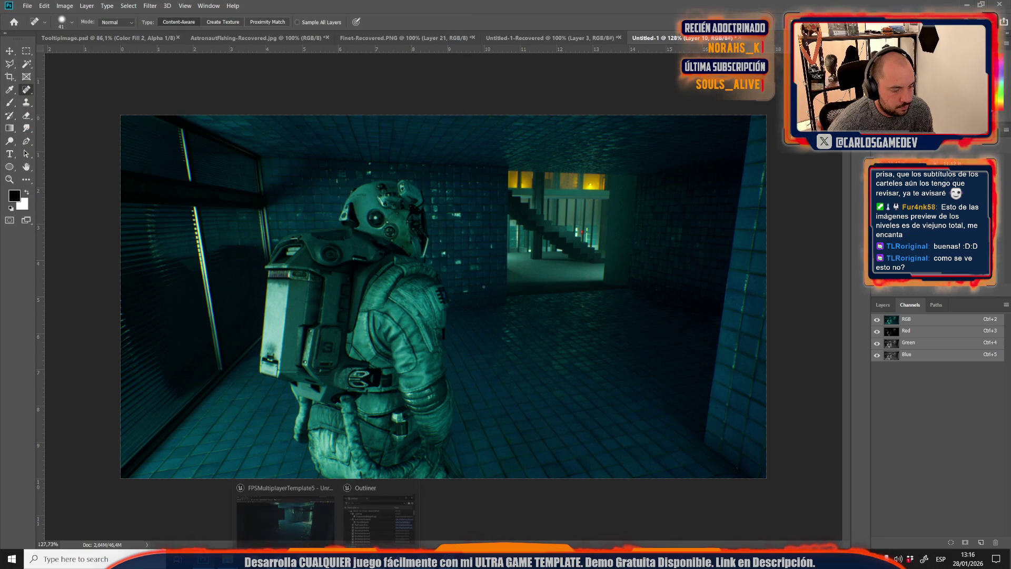
pyautogui.click(285, 522)
pyautogui.click(35, 5)
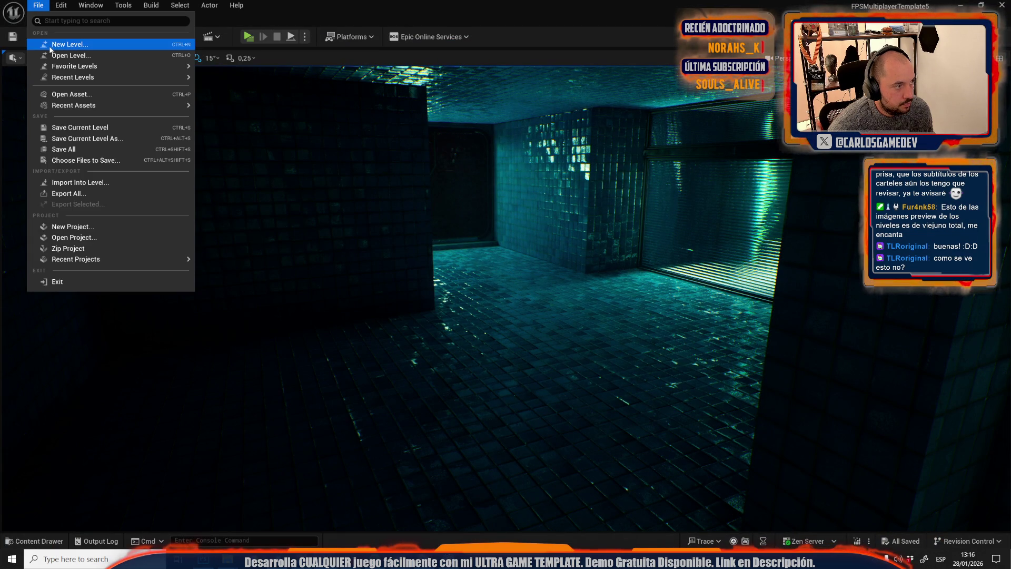
# - Open Moon-13-Broken-Elevator and fly the camera over the chasm to the elevator walkway
pyautogui.click(58, 55)
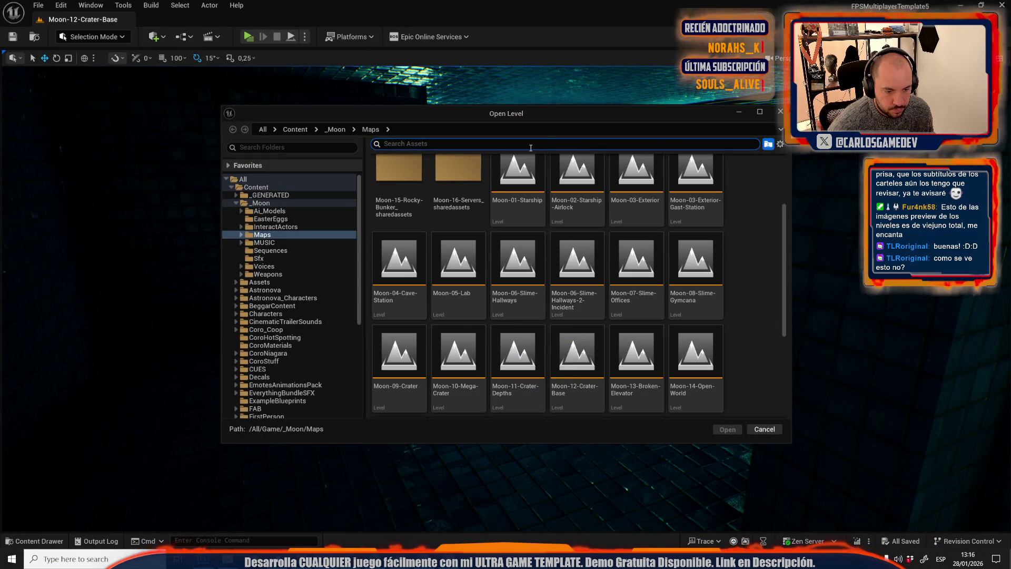
pyautogui.doubleClick(624, 345)
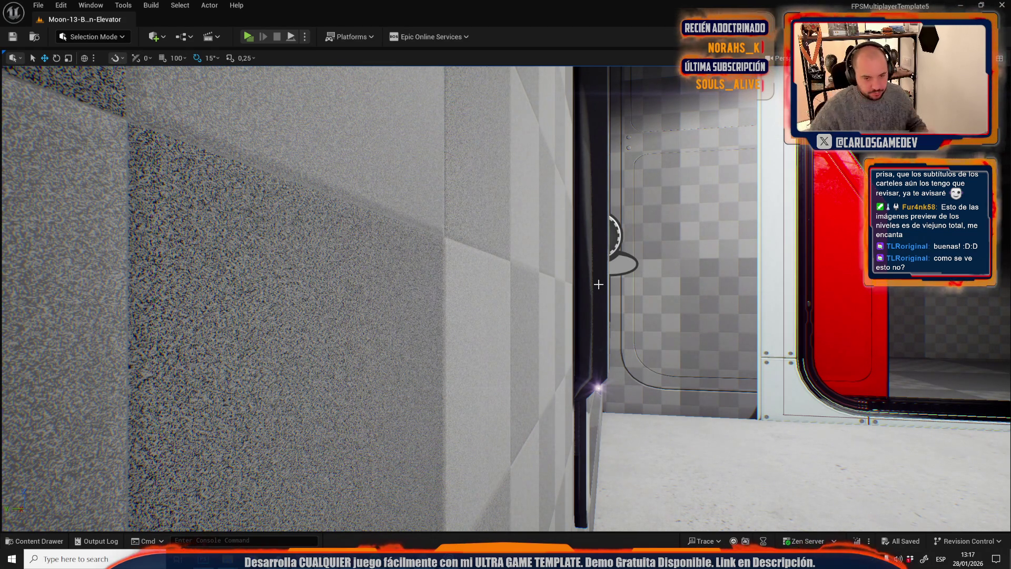
pyautogui.press('s')
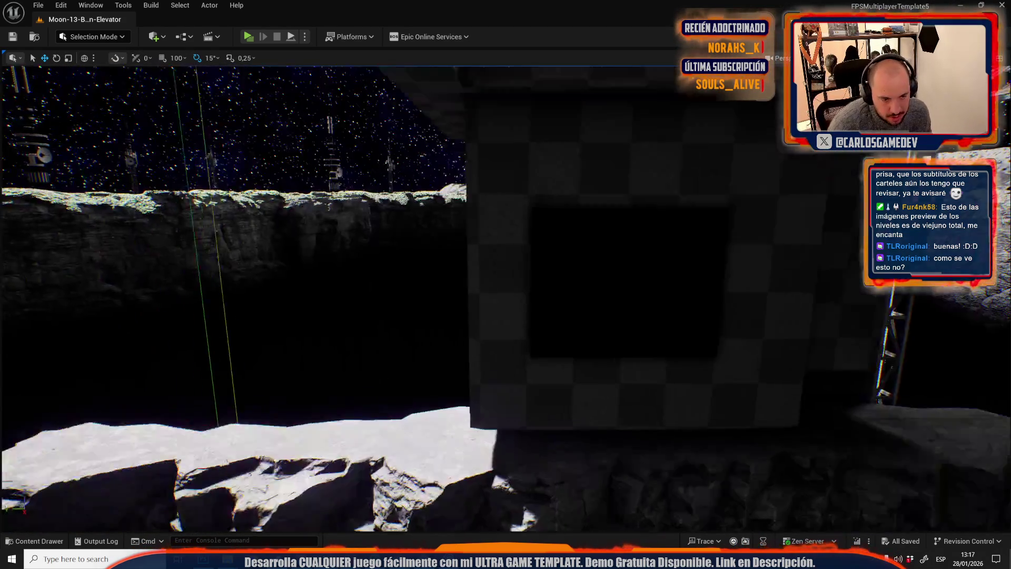
pyautogui.press('w')
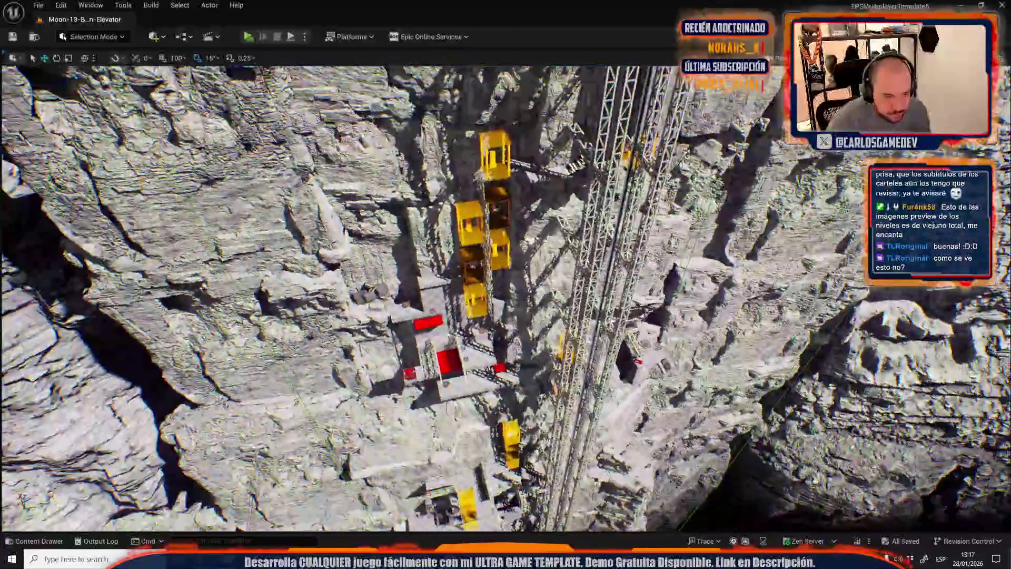
pyautogui.press('w')
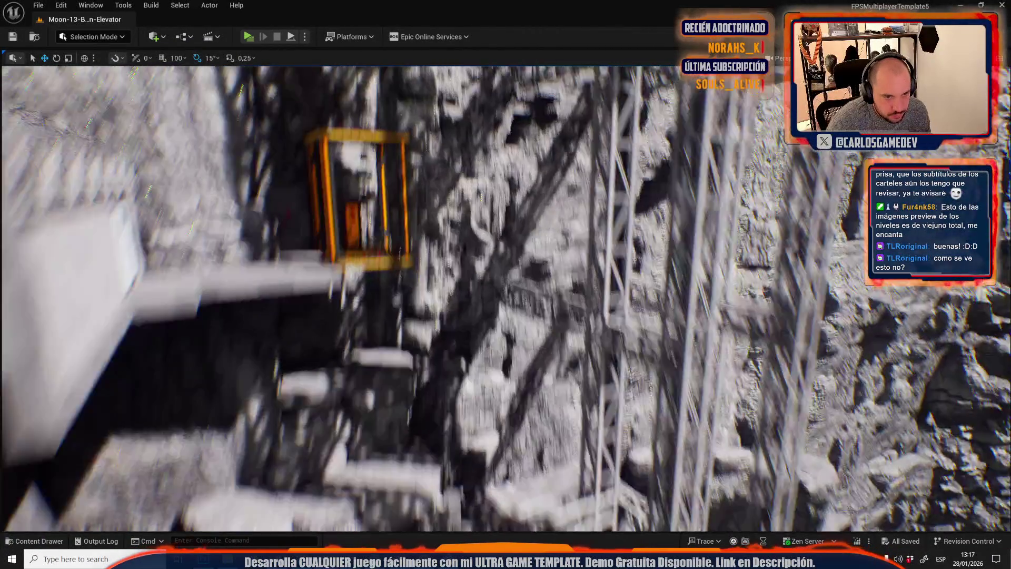
pyautogui.press('w')
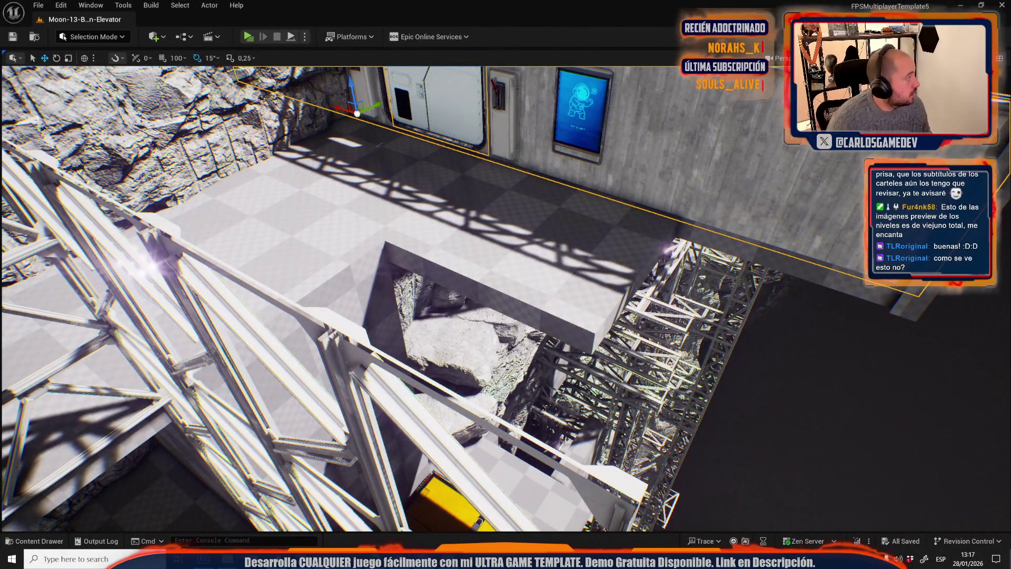
pyautogui.click(91, 5)
# - Check the selected cube's properties, then bring up the Megascans materials browser and reposition it
pyautogui.moveTo(160, 72)
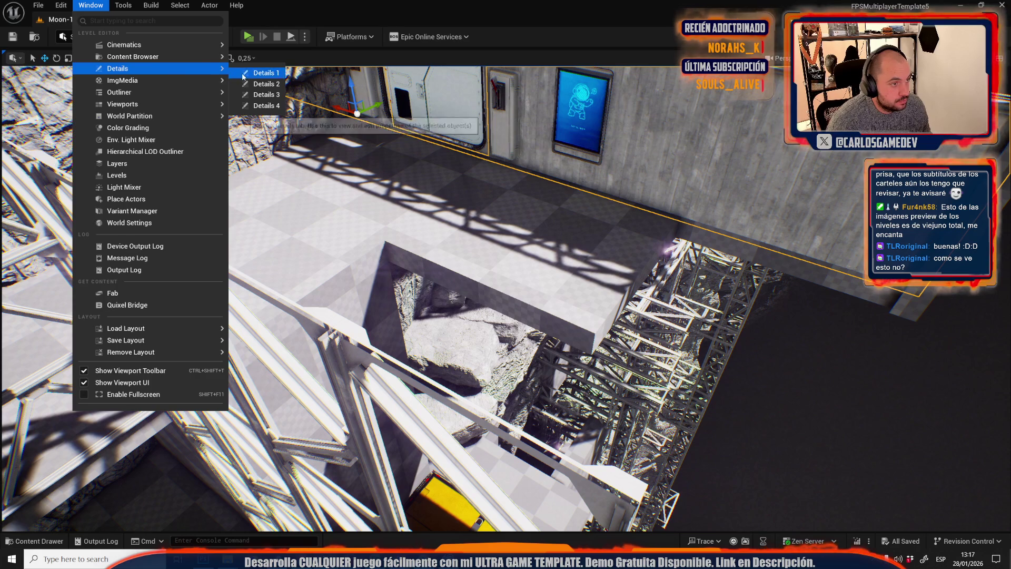
pyautogui.click(258, 72)
pyautogui.click(657, 96)
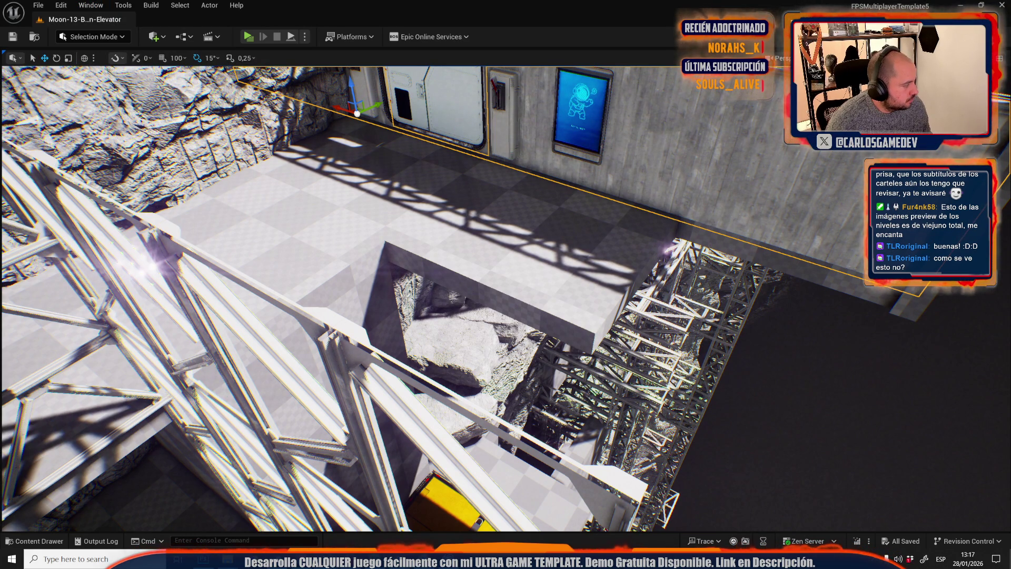
pyautogui.hotkey('ctrl', 'shift', 'f')
pyautogui.moveTo(493, 122)
pyautogui.mouseDown()
pyautogui.moveTo(555, 157)
pyautogui.moveTo(714, 200)
pyautogui.mouseUp()
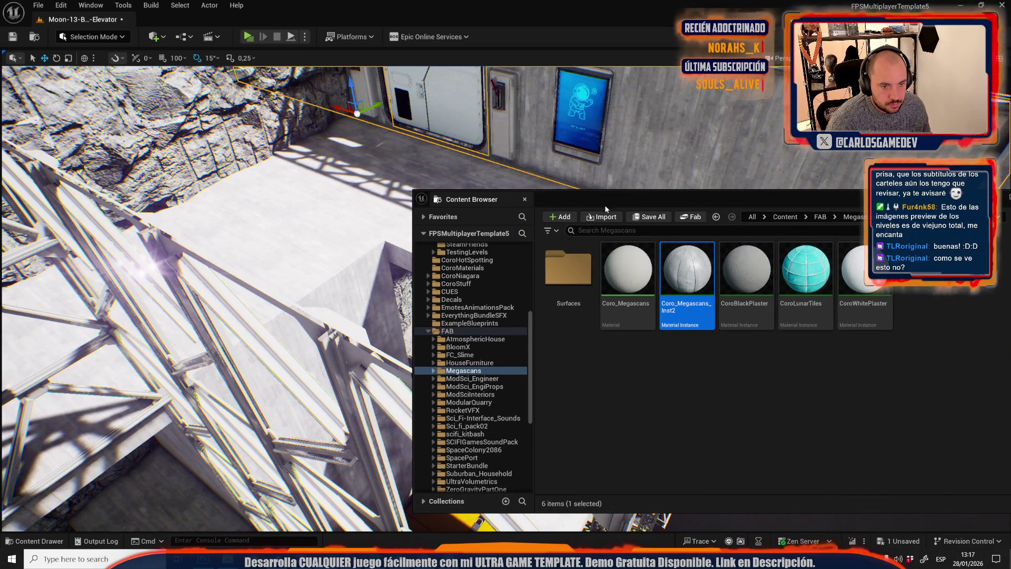
pyautogui.moveTo(595, 211); pyautogui.dragTo(601, 294)
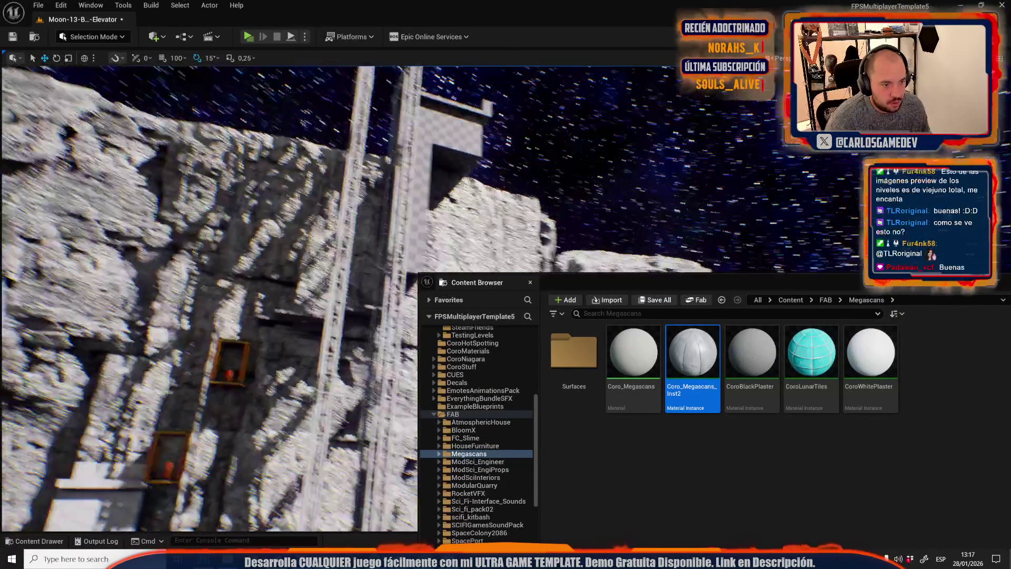
# - Drag Coro_Megascans_Inst2 onto the blocks beside the elevator shaft, then close the browser
pyautogui.moveTo(693, 352)
pyautogui.mouseDown()
pyautogui.moveTo(505, 181)
pyautogui.moveTo(452, 185)
pyautogui.mouseUp()
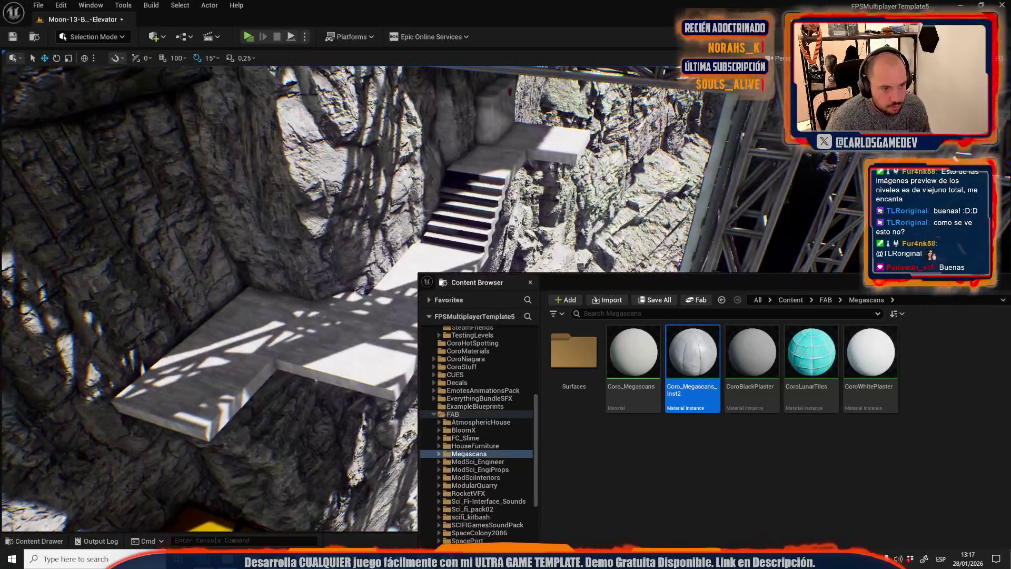
pyautogui.moveTo(692, 337); pyautogui.dragTo(502, 188)
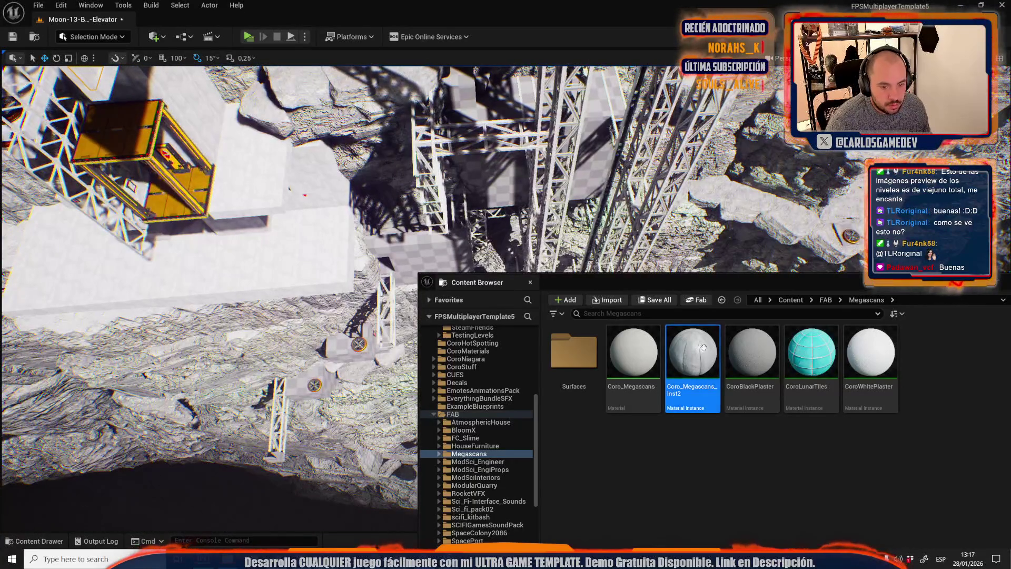
pyautogui.moveTo(704, 347); pyautogui.dragTo(569, 160)
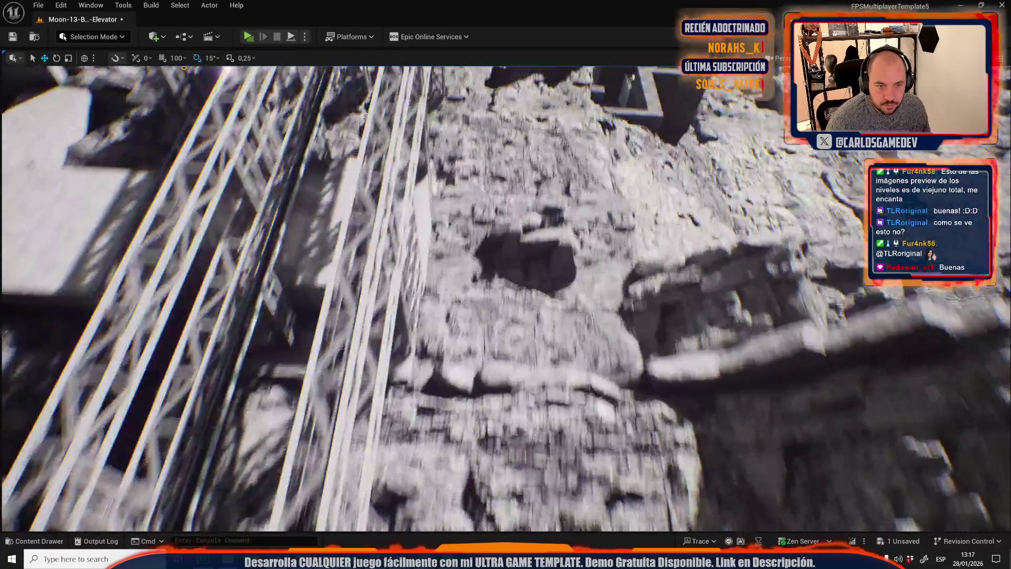
pyautogui.hotkey('ctrl', 'space')
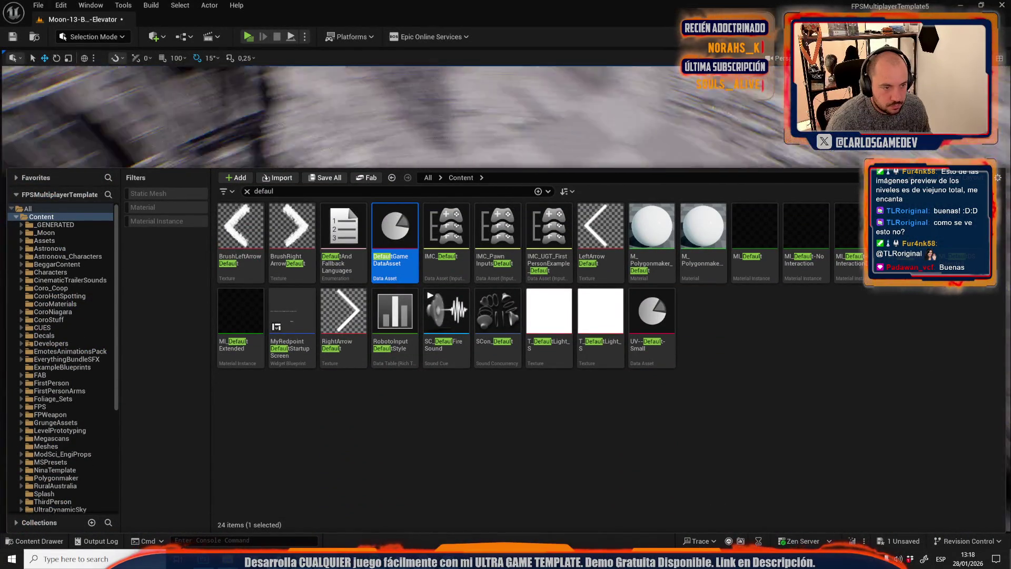
pyautogui.click(371, 117)
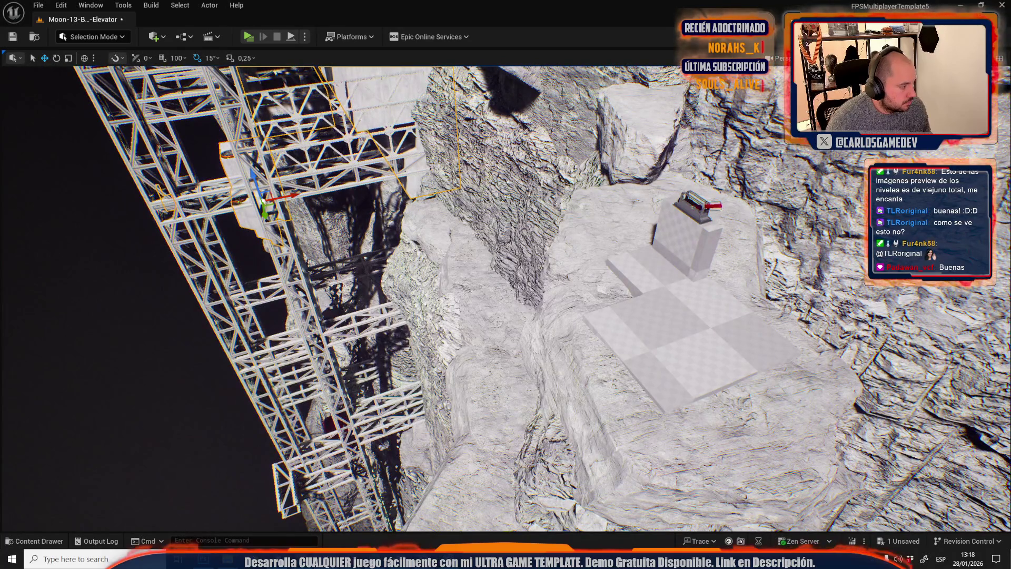
pyautogui.hotkey('ctrl', 'space')
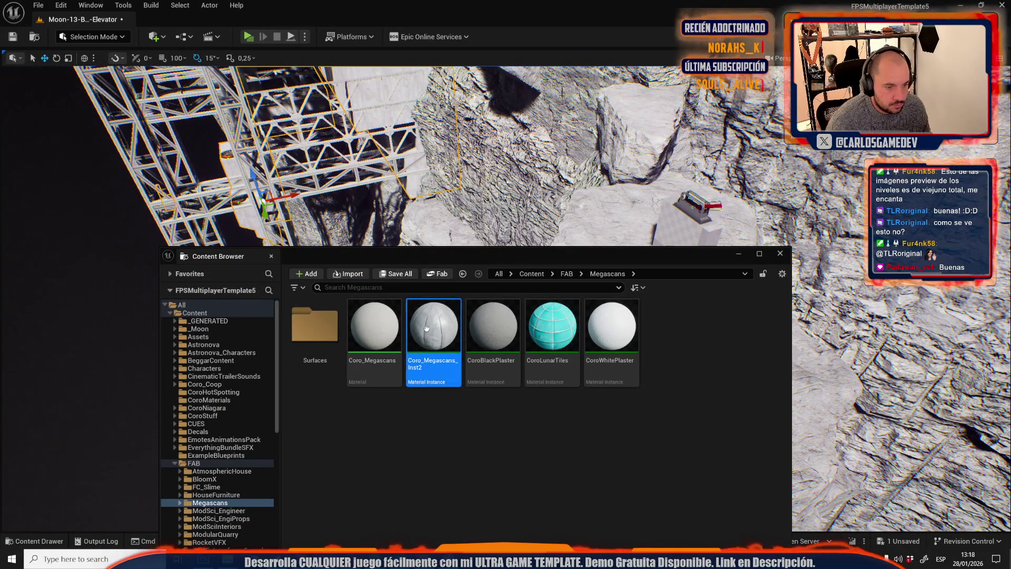
pyautogui.moveTo(630, 255); pyautogui.dragTo(608, 392)
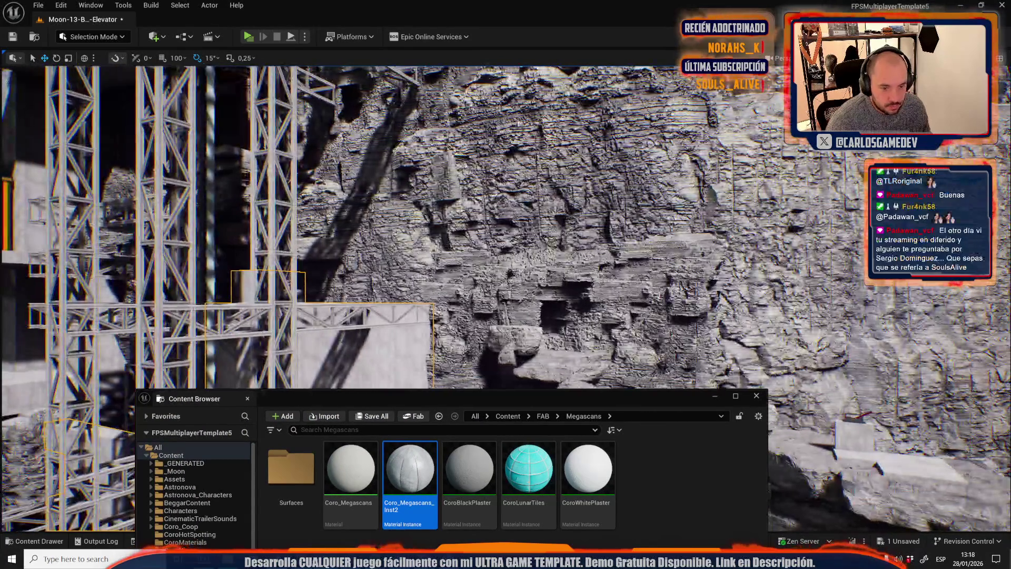
pyautogui.click(757, 399)
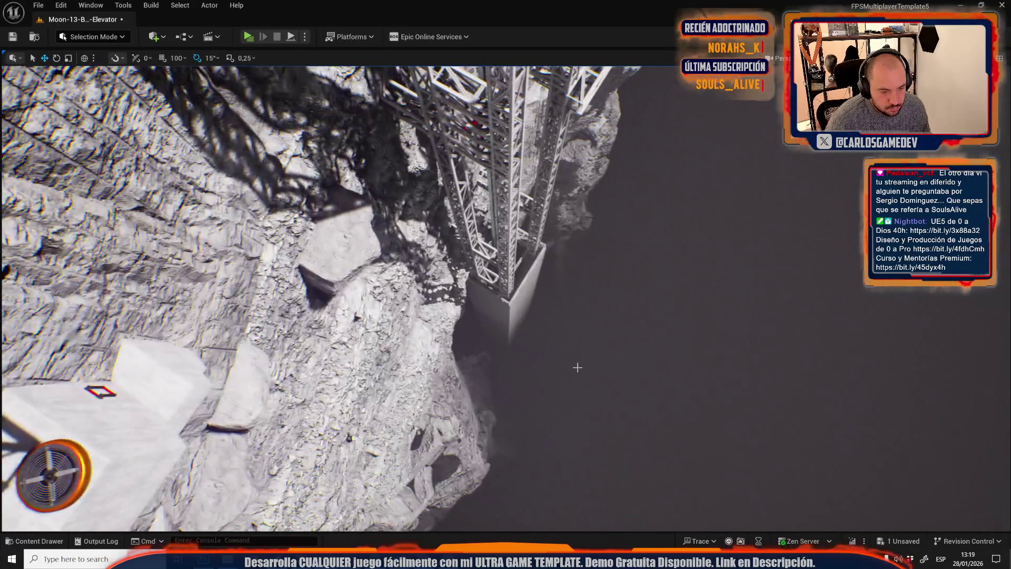
# - Drop Coro_Megascans_Inst2 into the scene, close the asset drawer and launch Play in Editor
pyautogui.hotkey('ctrl', 'space')
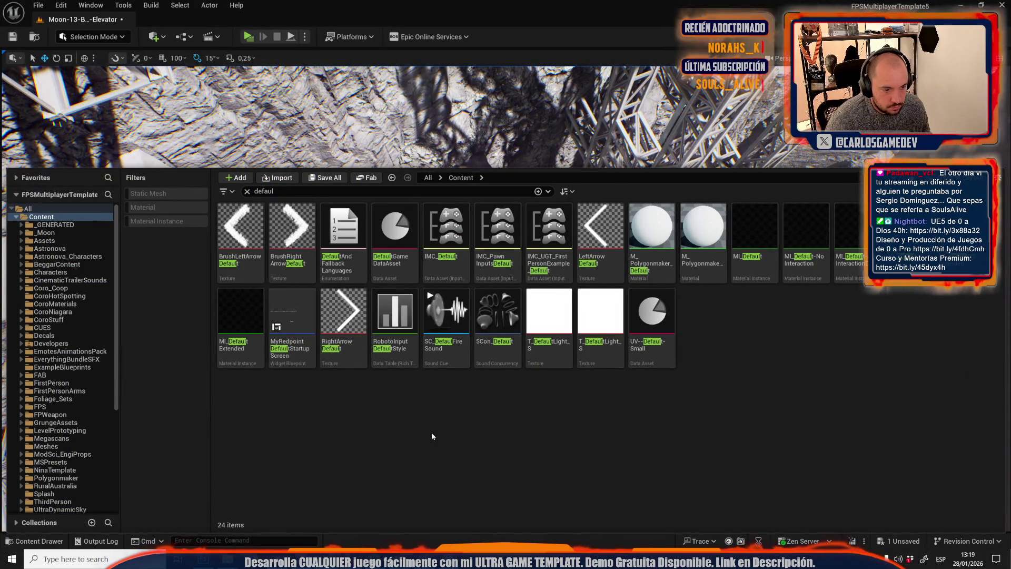
pyautogui.hotkey('ctrl', 'space')
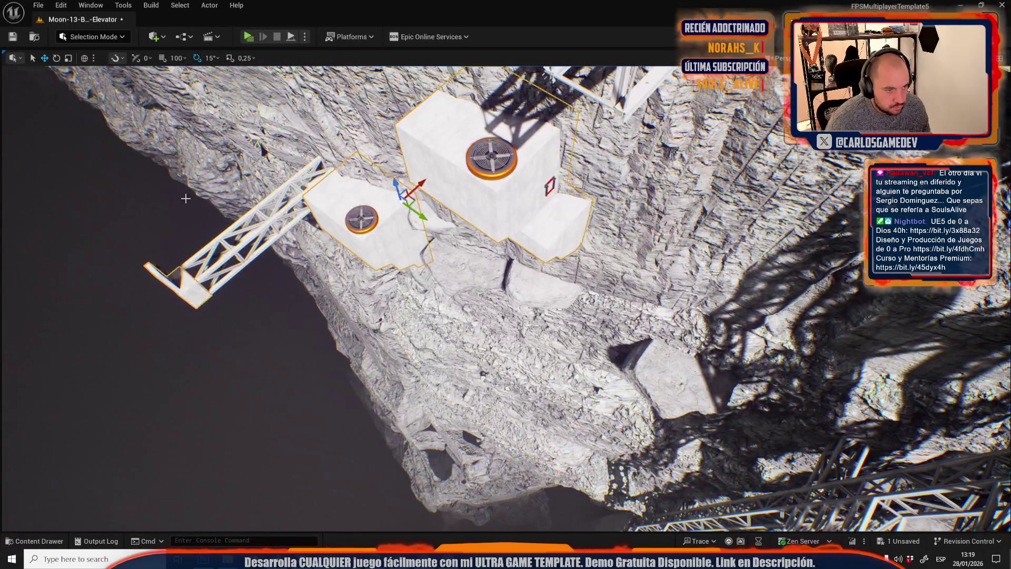
pyautogui.hotkey('ctrl', 'space')
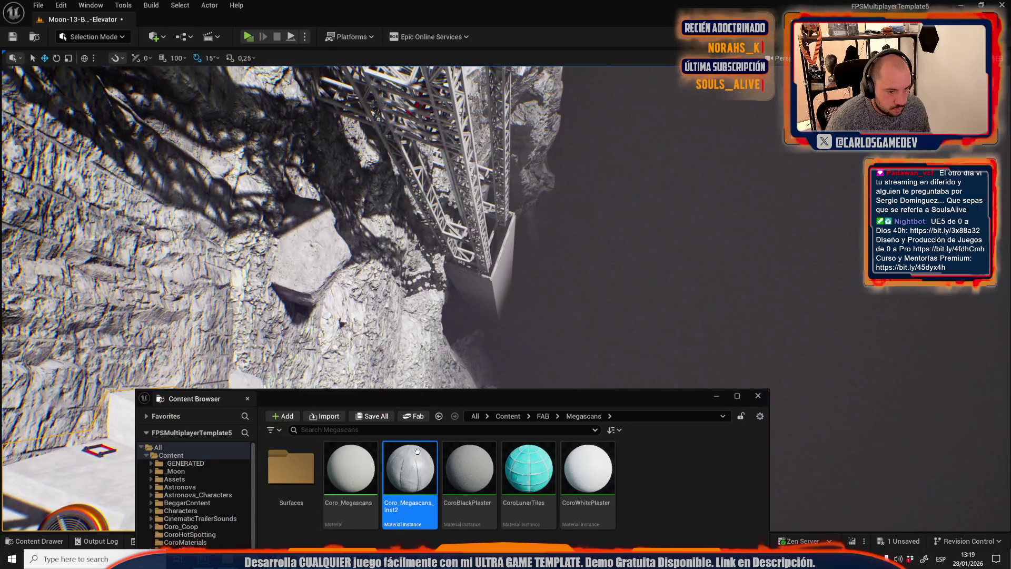
pyautogui.moveTo(418, 450)
pyautogui.mouseDown()
pyautogui.moveTo(485, 285)
pyautogui.moveTo(497, 315)
pyautogui.mouseUp()
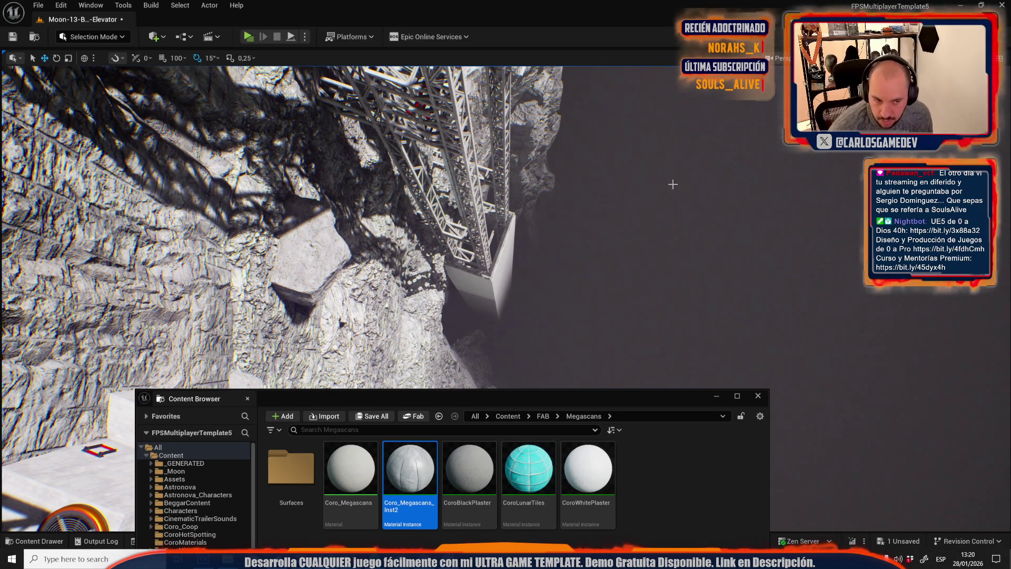
pyautogui.click(758, 395)
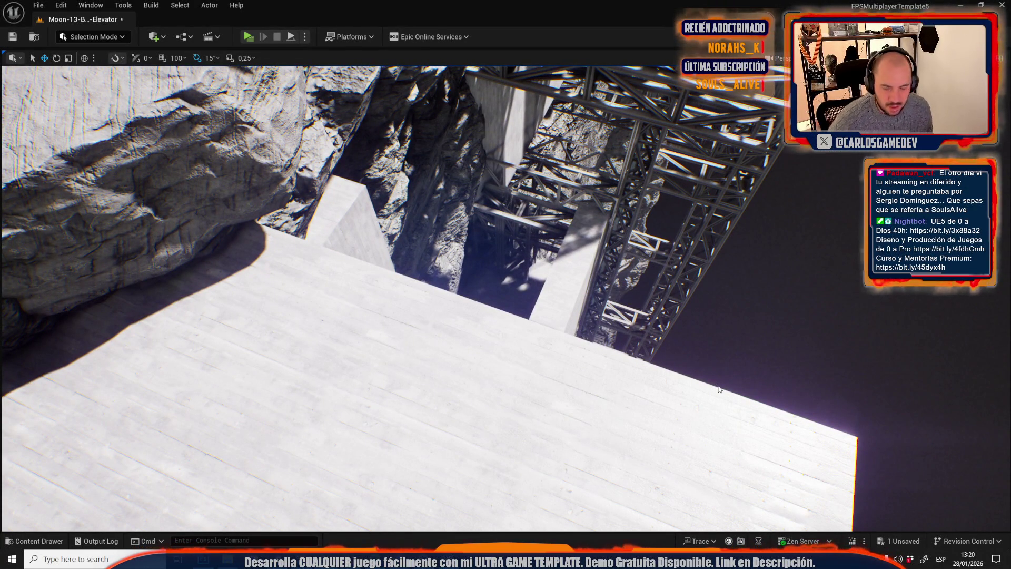
pyautogui.hotkey('alt', 'p')
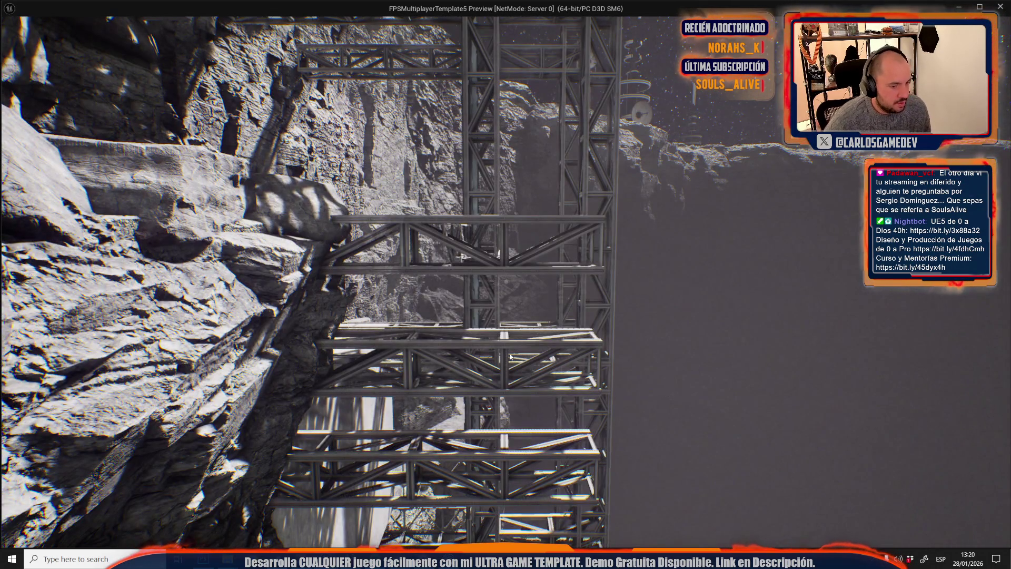
# - Frame a low-angle game shot of the cliff and elevator tower and paste it into Photoshop
pyautogui.click(510, 358)
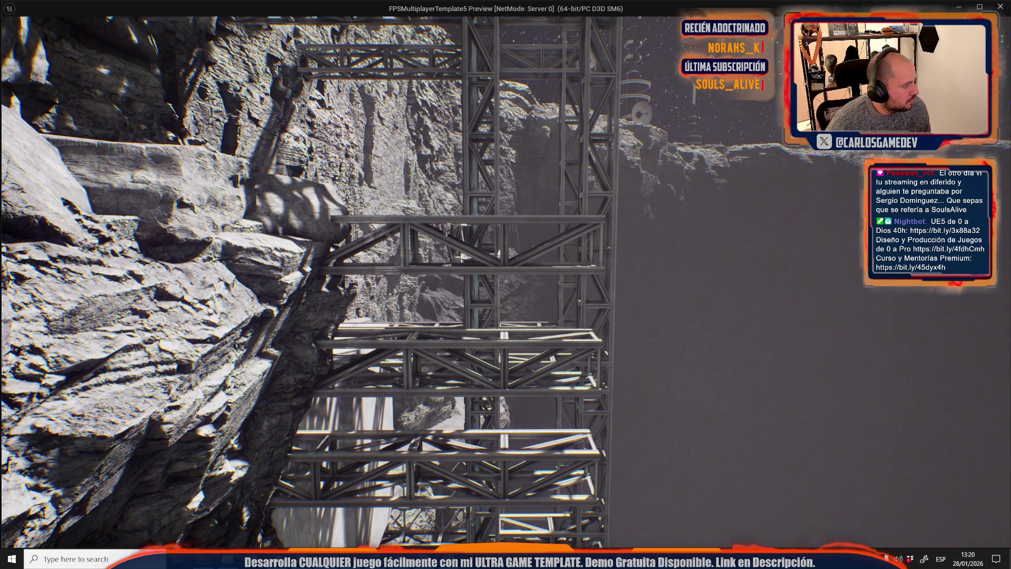
pyautogui.press('w')
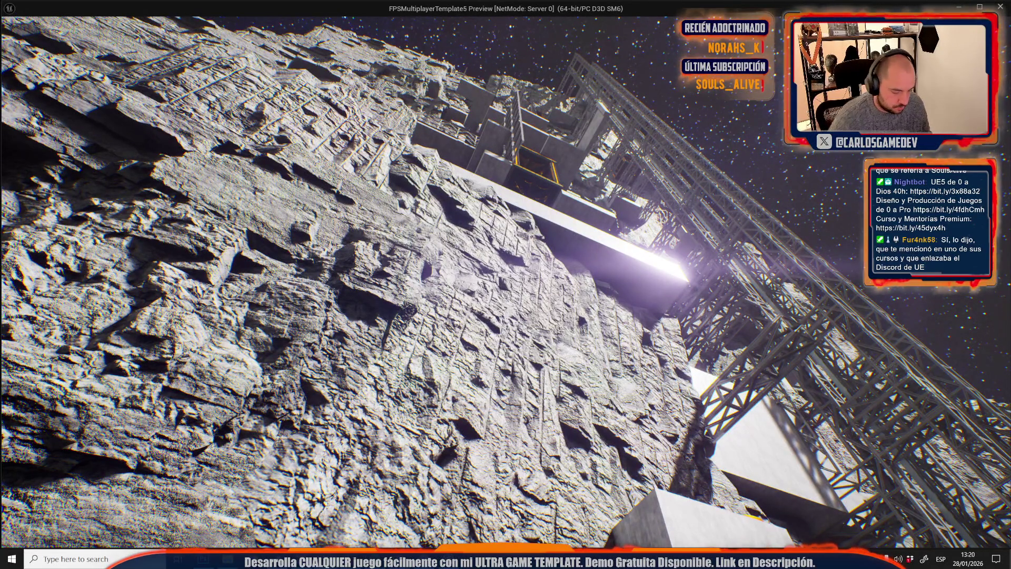
pyautogui.hotkey('alt', 'Tab')
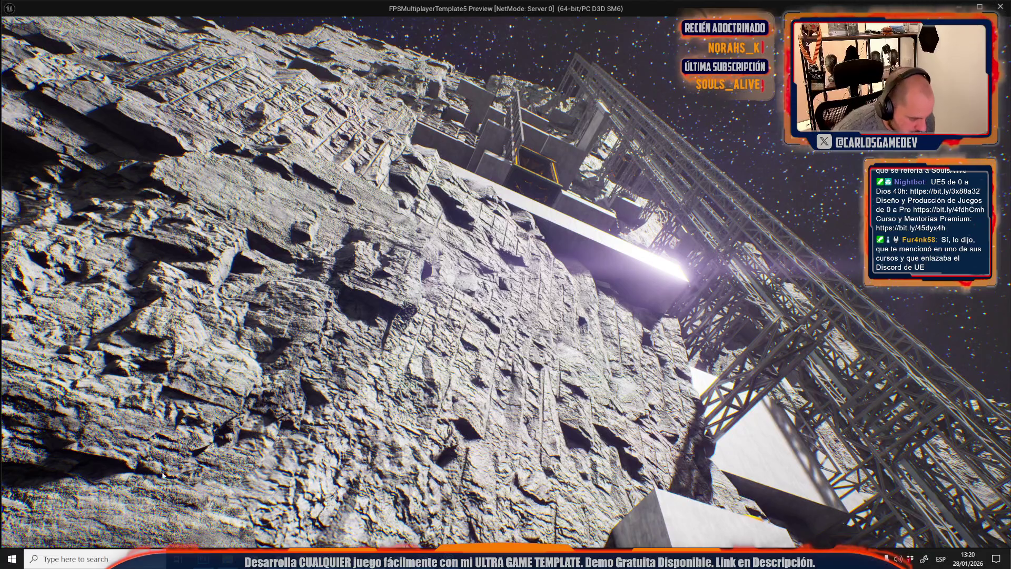
pyautogui.hotkey('alt', 'Tab')
pyautogui.hotkey('ctrl', 'v')
pyautogui.hotkey('ctrl', 't')
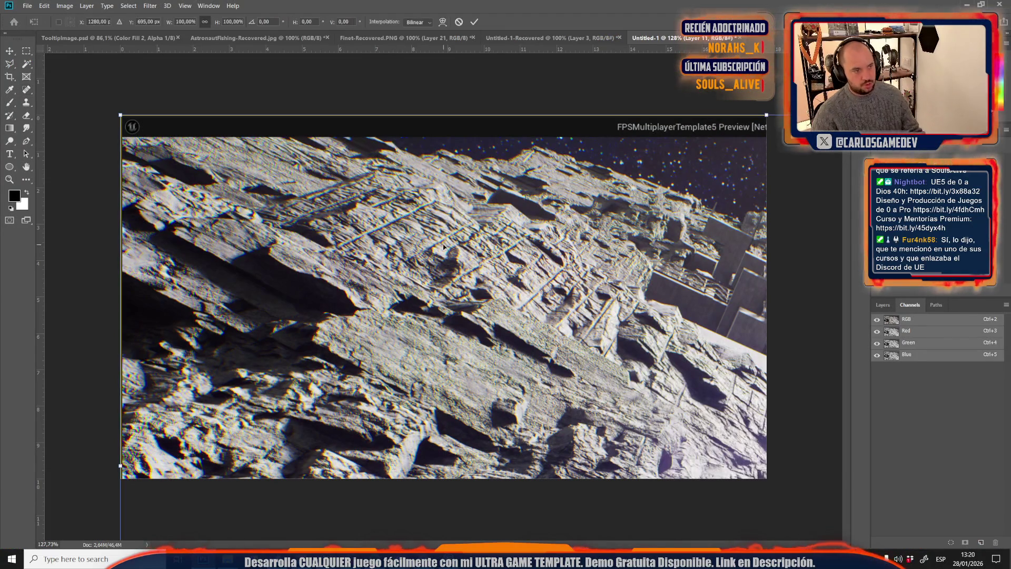
# - Scale the pasted screenshot to about 58% and position it to fit the canvas
pyautogui.moveTo(452, 314); pyautogui.dragTo(448, 245)
pyautogui.scroll(-3, 453, 346)
pyautogui.scroll(-2, 453, 346)
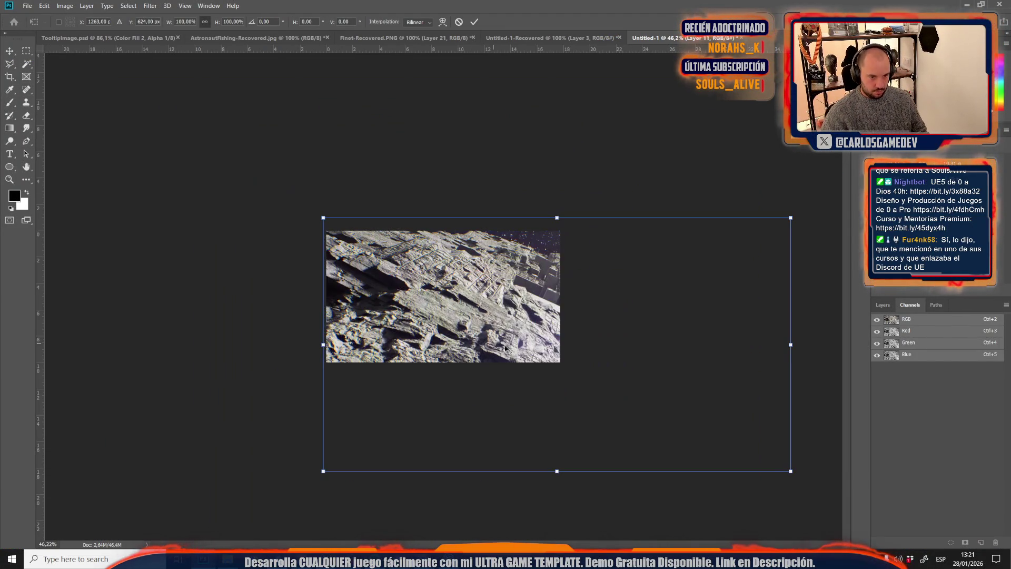
pyautogui.moveTo(790, 471)
pyautogui.mouseDown()
pyautogui.moveTo(564, 402)
pyautogui.moveTo(580, 402)
pyautogui.moveTo(569, 369)
pyautogui.moveTo(481, 375)
pyautogui.moveTo(517, 376)
pyautogui.mouseUp()
pyautogui.scroll(3, 580, 402)
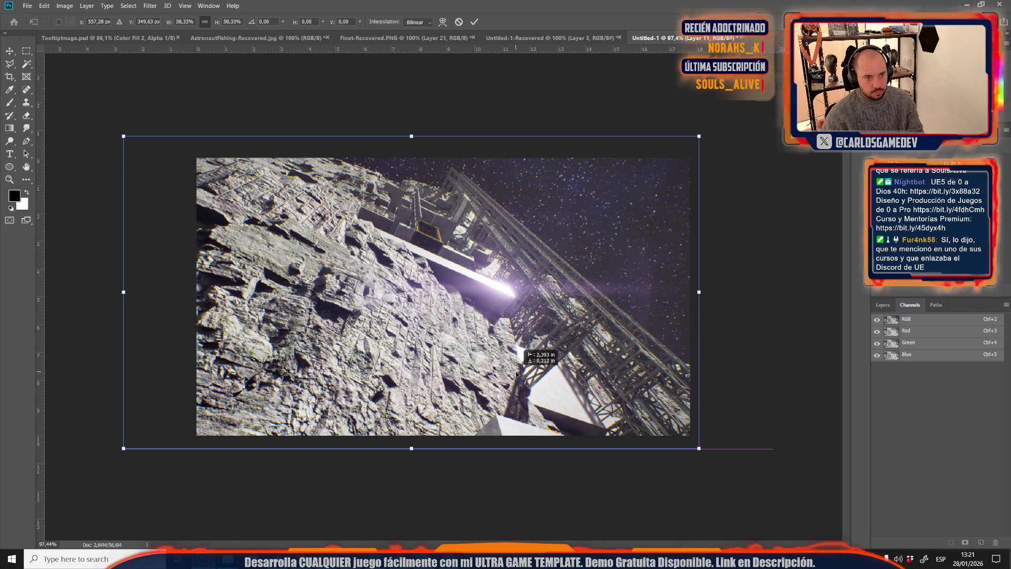
pyautogui.press('Return')
pyautogui.press('j')
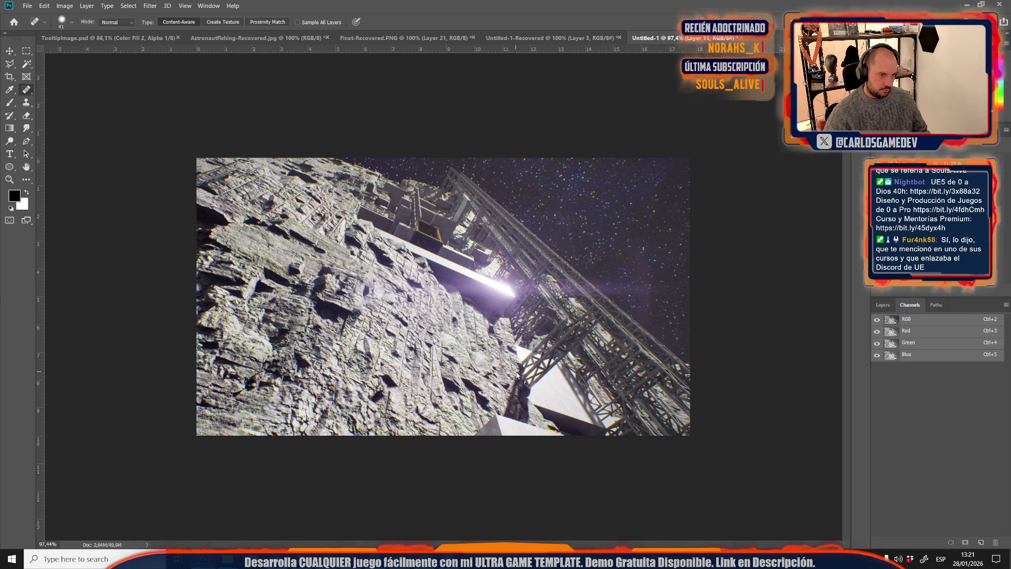
# - Save the image as the JPEG BrokenElevator, accepting the quality options
pyautogui.hotkey('ctrl', 'shift', 's')
pyautogui.click(160, 199)
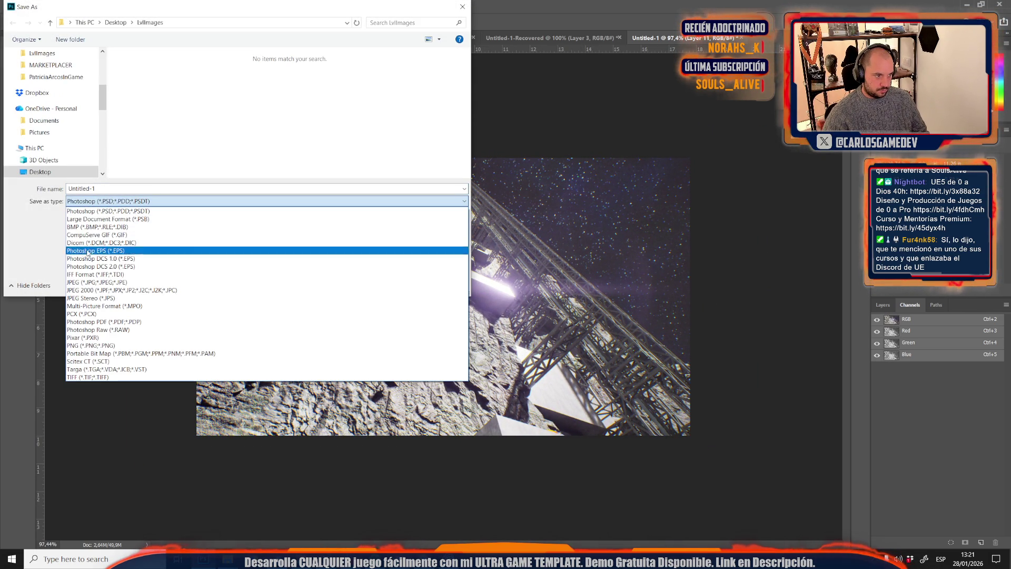
pyautogui.click(113, 275)
pyautogui.write('BrokenElevator')
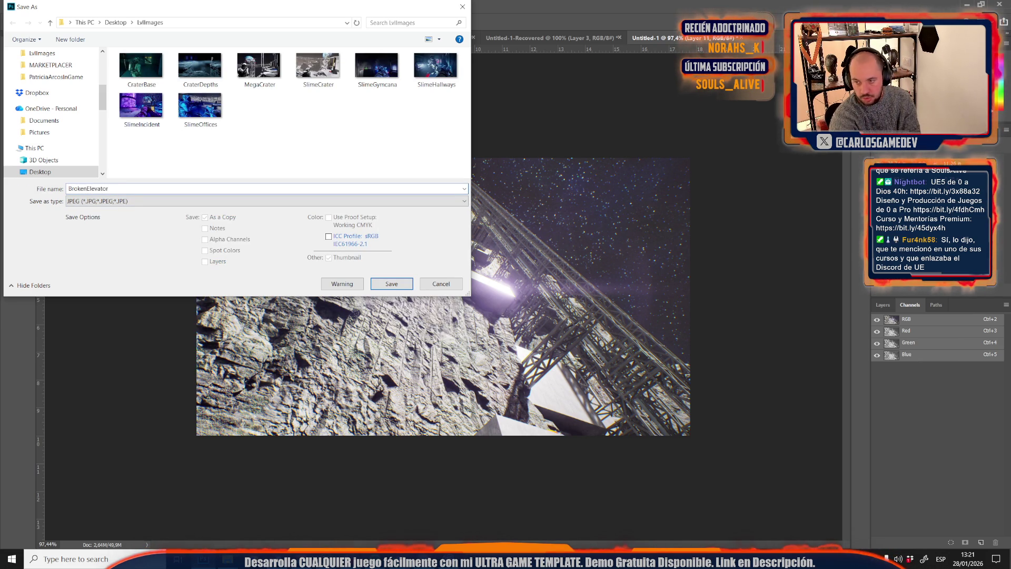
pyautogui.press('Return')
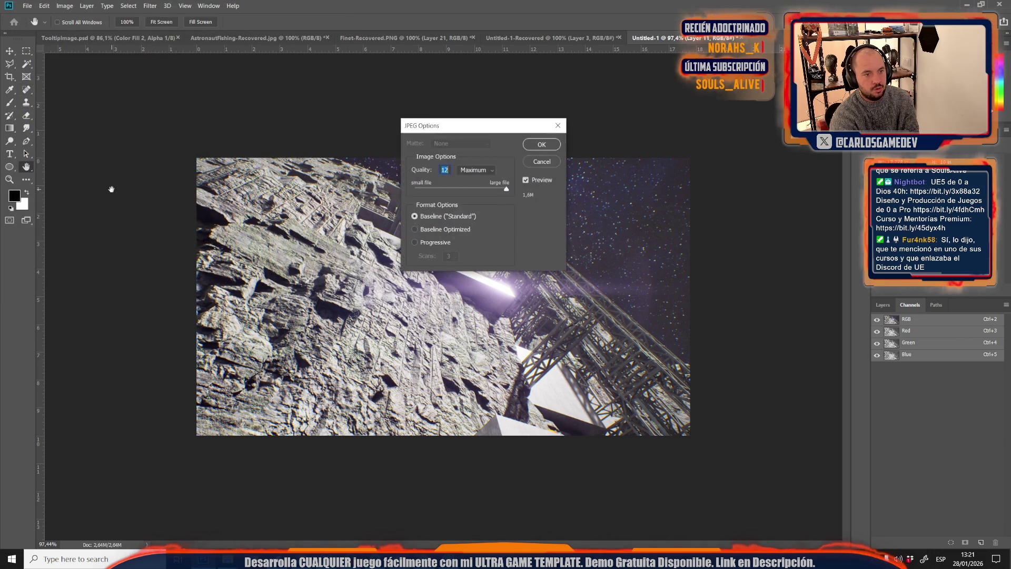
pyautogui.press('Return')
# - Return to Unreal's game window and stop the running preview
pyautogui.moveTo(334, 546)
pyautogui.click(351, 524)
pyautogui.press('Escape')
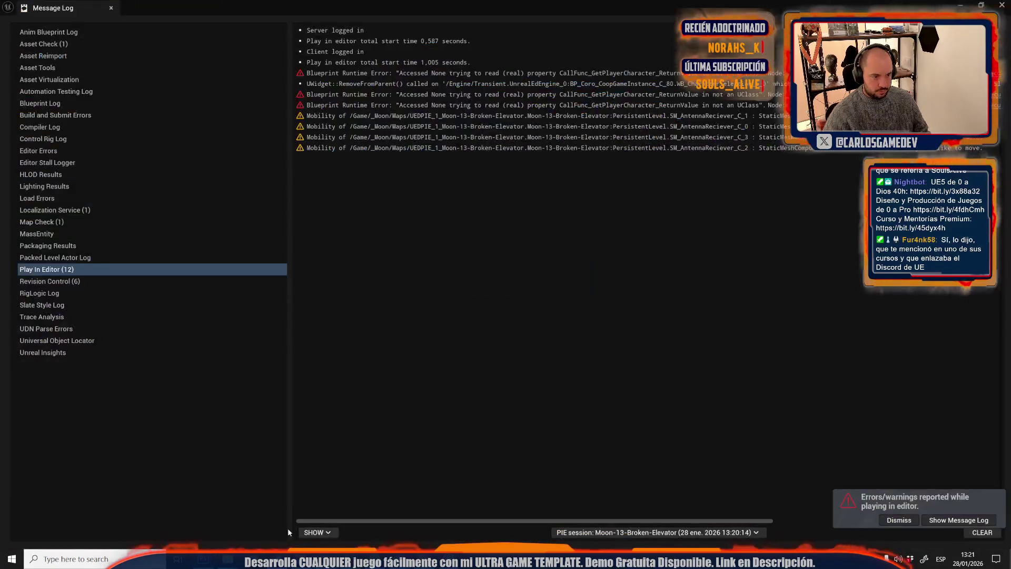
# - Close the Message Log and fly the editor camera down into the elevator shaft
pyautogui.click(50, 16)
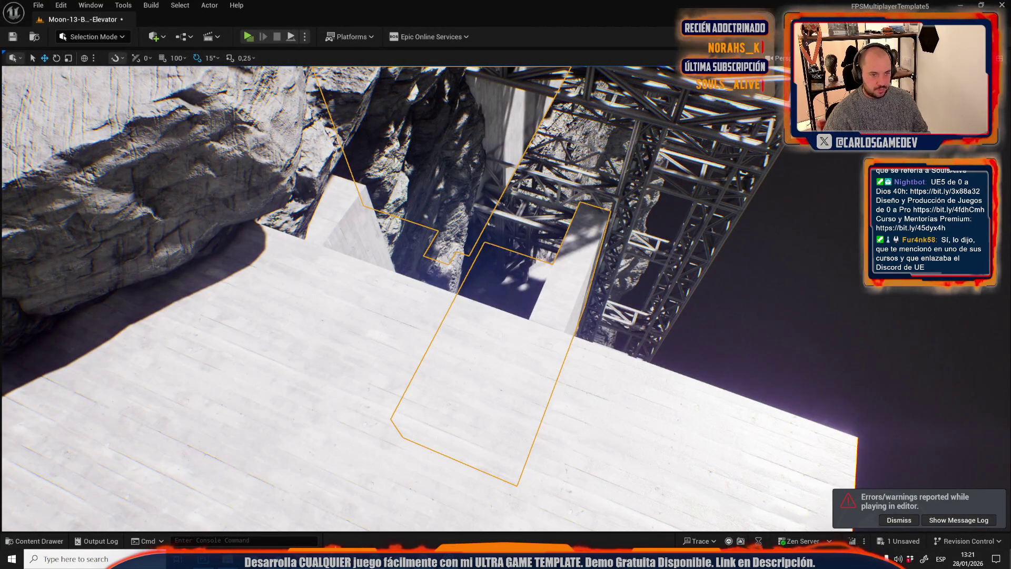
pyautogui.scroll(3, 441, 390)
pyautogui.moveTo(441, 390); pyautogui.dragTo(441, 389)
# - Choose Moon-14-Open-World from Open Level and save the current Moon-13 map
pyautogui.click(38, 5)
pyautogui.click(96, 57)
pyautogui.scroll(-3, 619, 253)
pyautogui.doubleClick(708, 337)
pyautogui.click(510, 391)
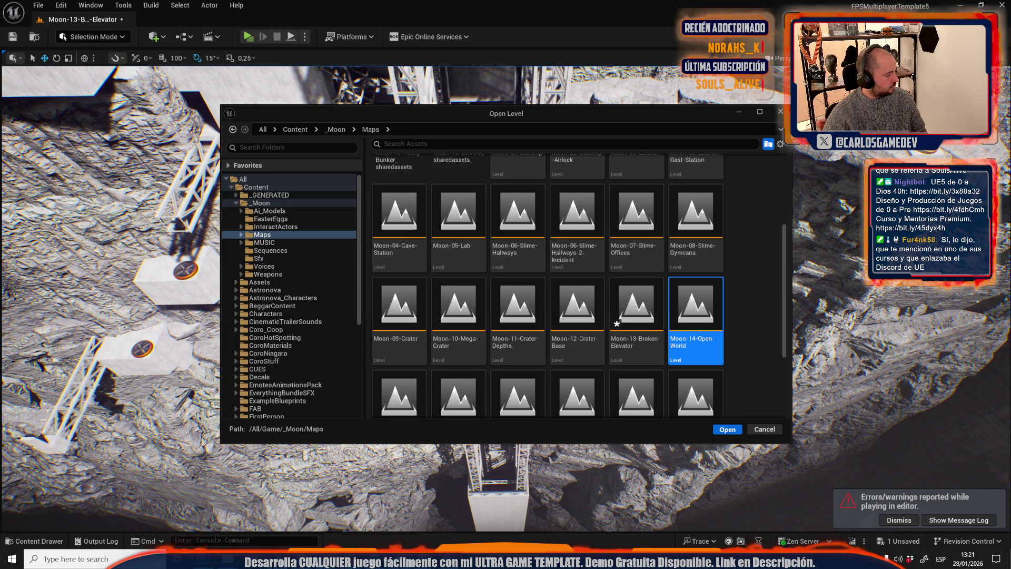
# - Load Moon-14-Open-World, aim the camera through the doorway at the towers and Earth, and play
pyautogui.press('Return')
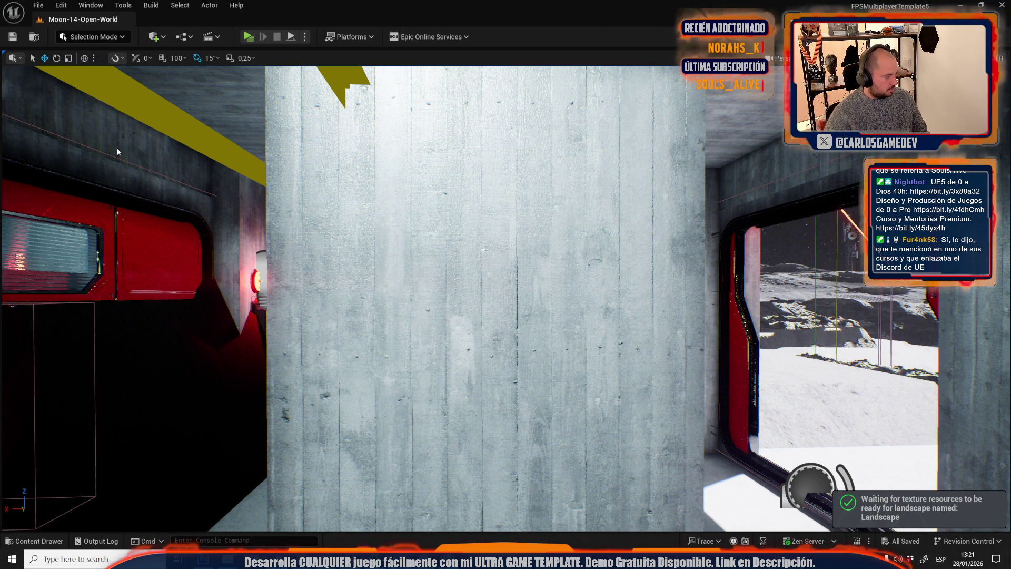
pyautogui.moveTo(432, 198)
pyautogui.mouseDown()
pyautogui.moveTo(667, 371)
pyautogui.moveTo(666, 316)
pyautogui.moveTo(526, 305)
pyautogui.moveTo(606, 316)
pyautogui.moveTo(527, 295)
pyautogui.moveTo(579, 327)
pyautogui.moveTo(474, 316)
pyautogui.moveTo(527, 306)
pyautogui.mouseUp()
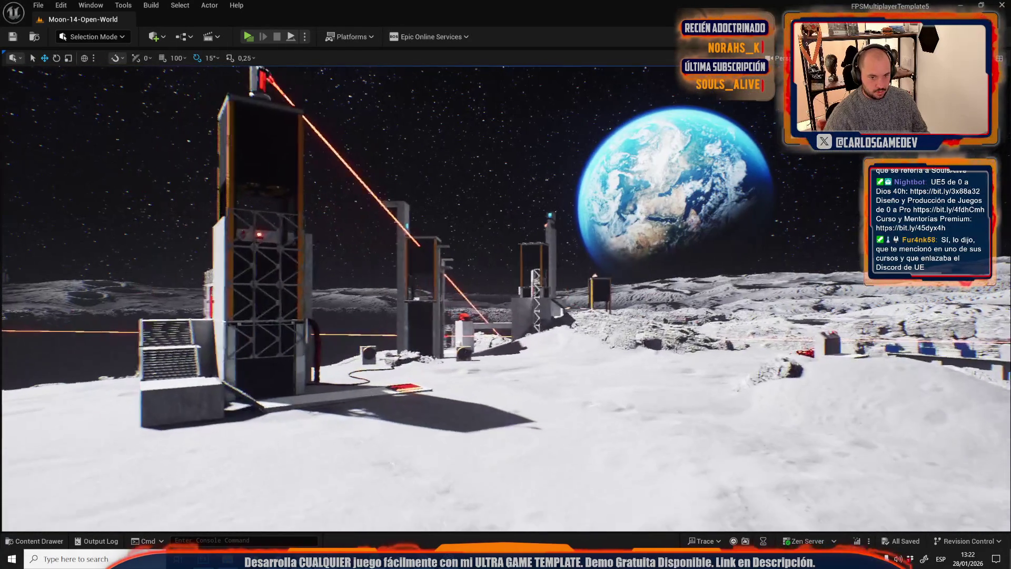
pyautogui.moveTo(654, 370); pyautogui.dragTo(663, 364)
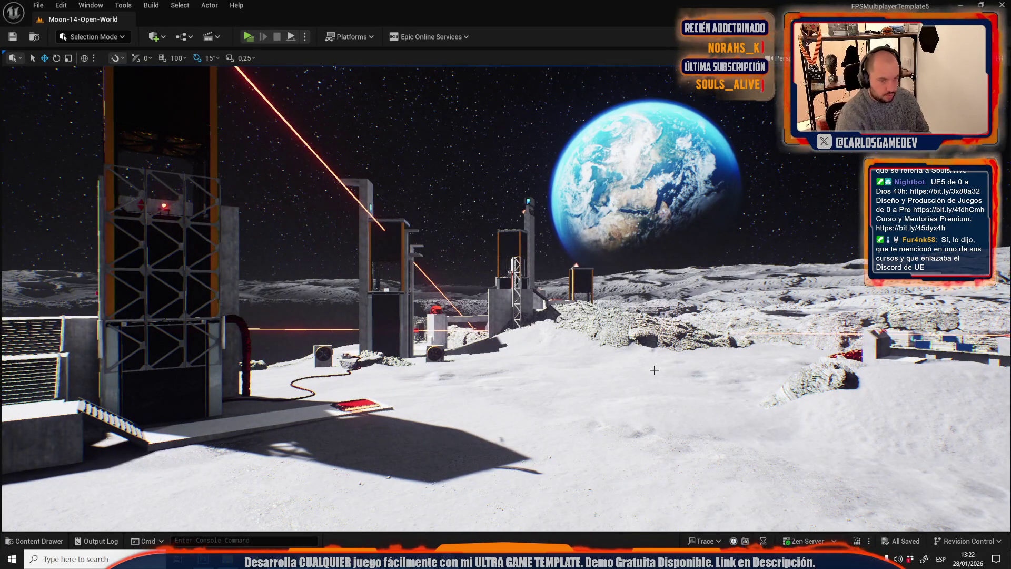
pyautogui.hotkey('alt', 'p')
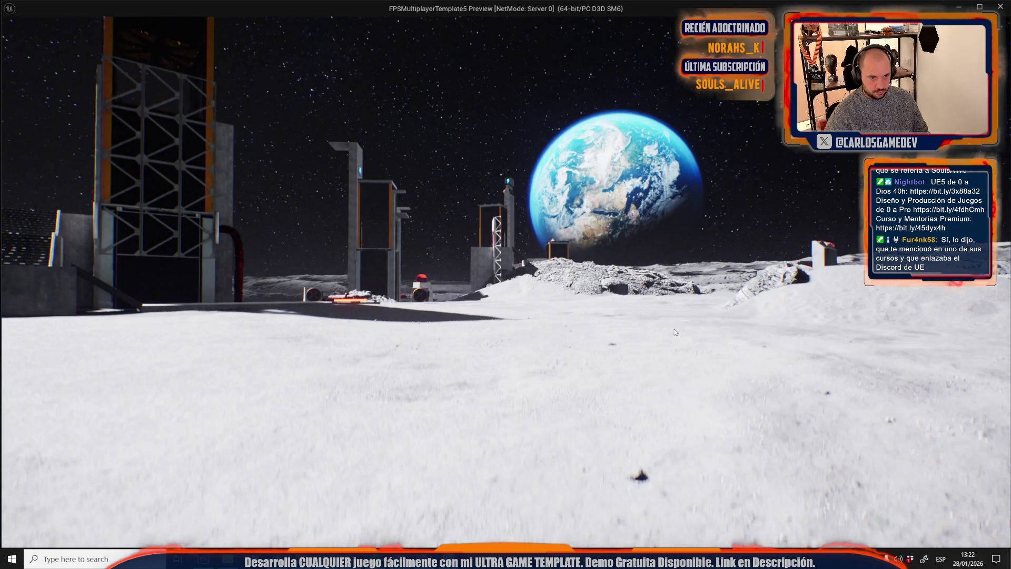
# - Capture game shots of the astronaut before the towers and Earth, pasting one into Photoshop
pyautogui.click(527, 346)
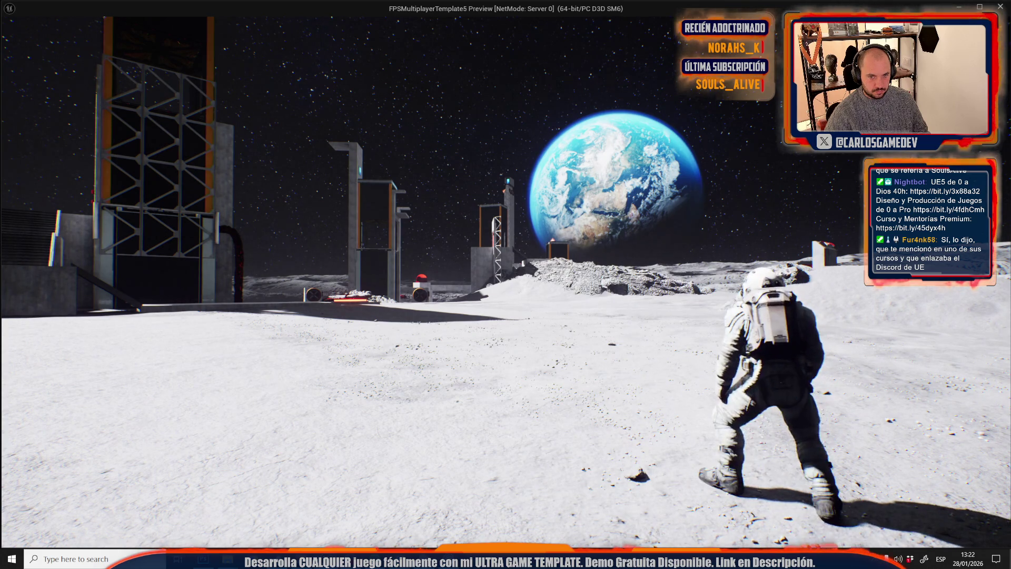
pyautogui.hotkey('alt', 'Tab')
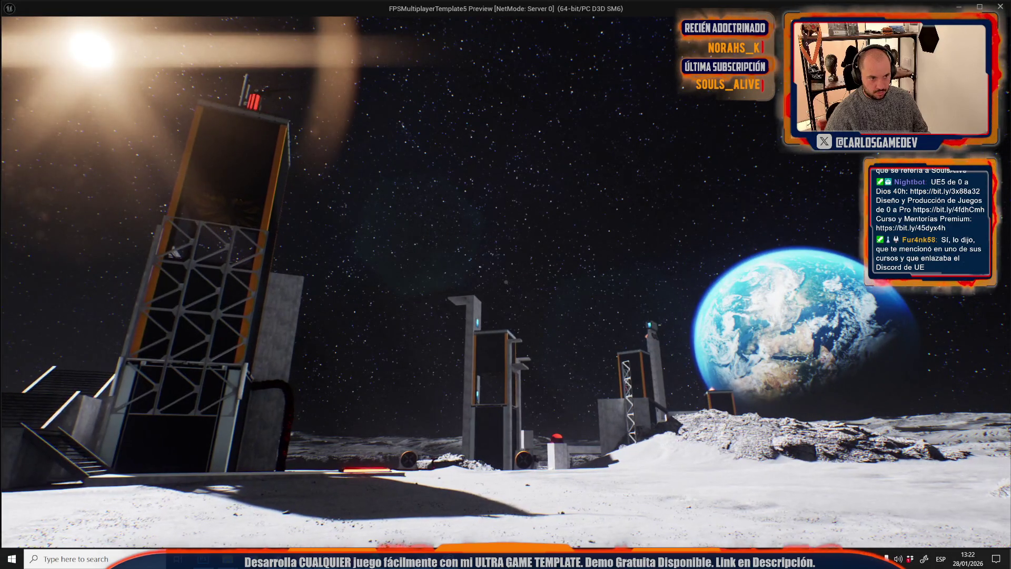
pyautogui.hotkey('alt', 'Tab')
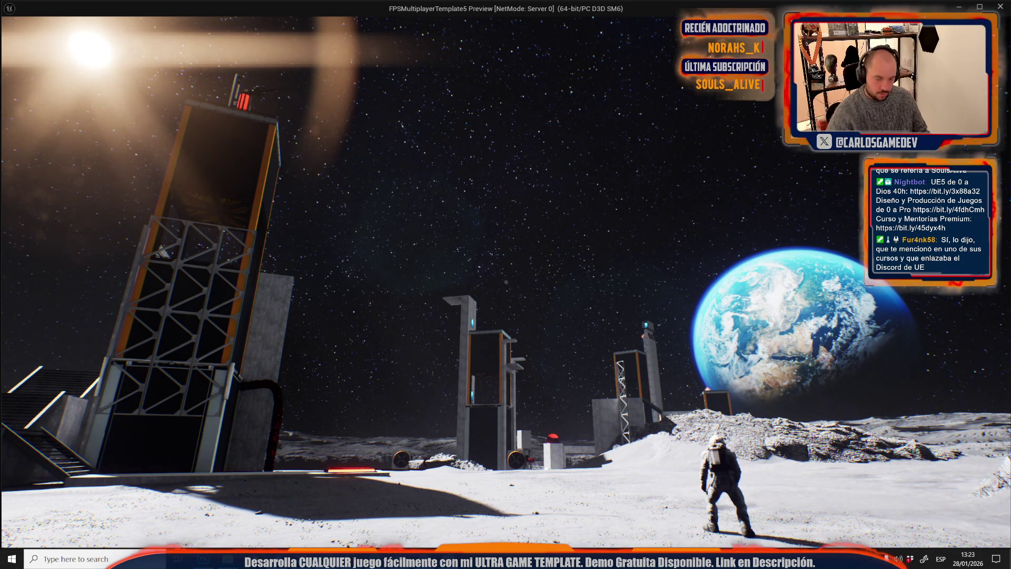
pyautogui.hotkey('alt', 'Tab')
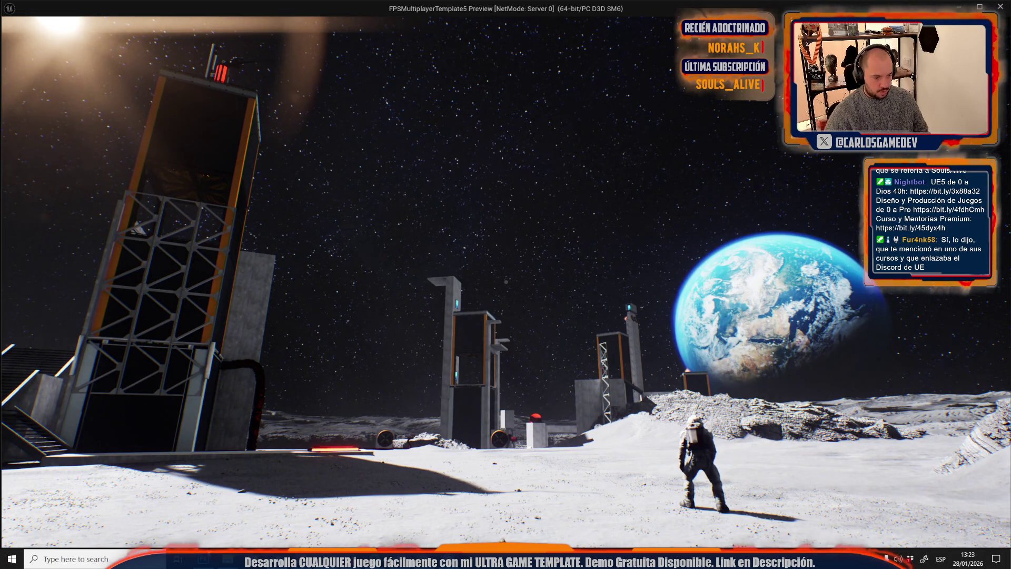
pyautogui.hotkey('alt', 'Tab')
pyautogui.hotkey('ctrl', 'v')
# - Free-transform the pasted Moon-14 screenshot so it exactly fills the canvas
pyautogui.hotkey('ctrl', 't')
pyautogui.scroll(-5, 763, 423)
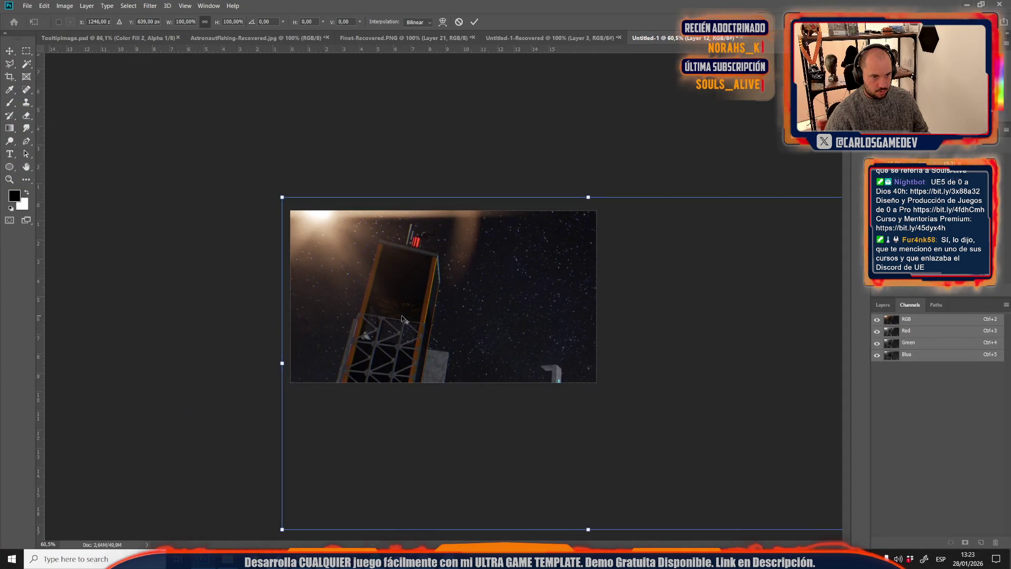
pyautogui.moveTo(697, 428)
pyautogui.mouseDown()
pyautogui.moveTo(539, 404)
pyautogui.moveTo(510, 420)
pyautogui.mouseUp()
pyautogui.hotkey('ctrl', '0')
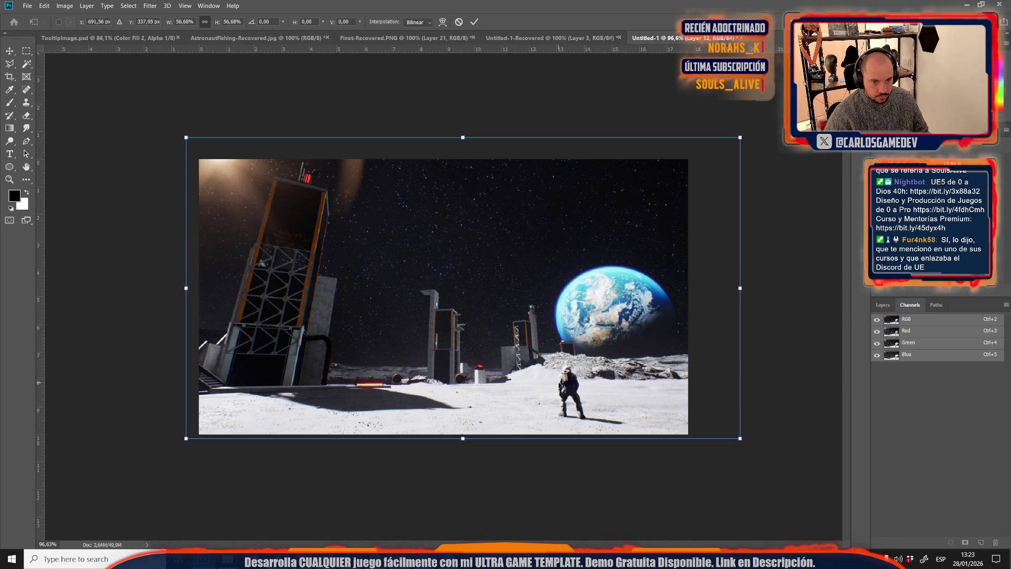
pyautogui.moveTo(739, 441)
pyautogui.mouseDown()
pyautogui.moveTo(773, 461)
pyautogui.moveTo(766, 455)
pyautogui.mouseUp()
pyautogui.moveTo(662, 381); pyautogui.dragTo(661, 377)
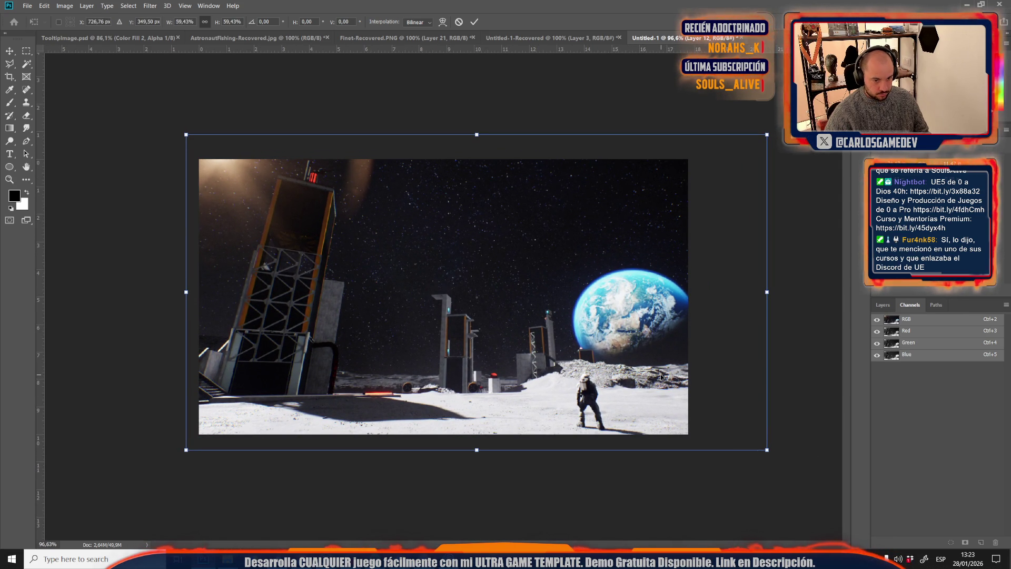
pyautogui.press('Return')
pyautogui.press('j')
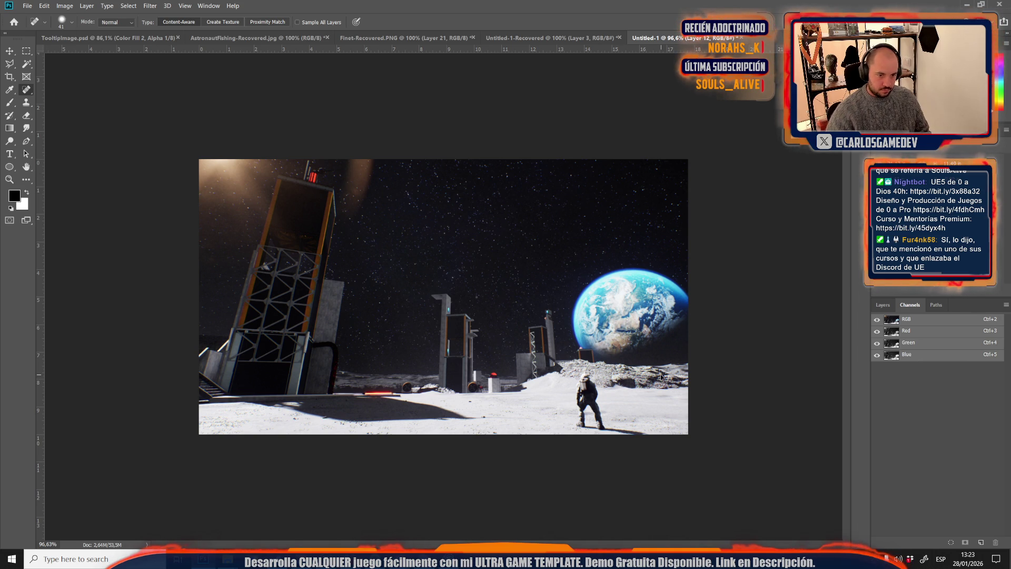
# - Save the image as a maximum-quality JPEG named Open in LvlImages
pyautogui.hotkey('ctrl', 'shift', 's')
pyautogui.click(167, 201)
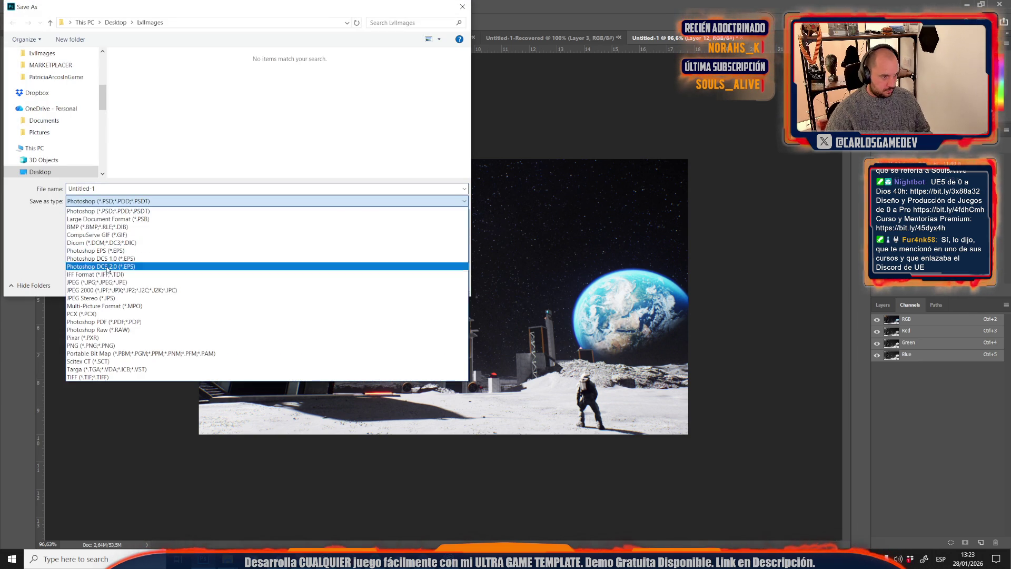
pyautogui.click(97, 283)
pyautogui.click(259, 108)
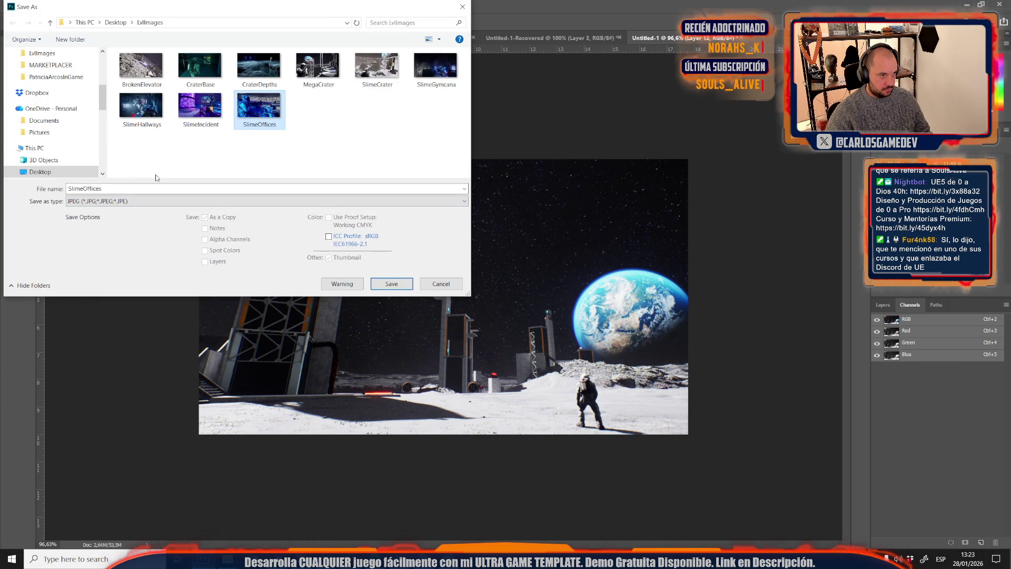
pyautogui.click(111, 190)
pyautogui.hotkey('ctrl', 'a')
pyautogui.write('Open')
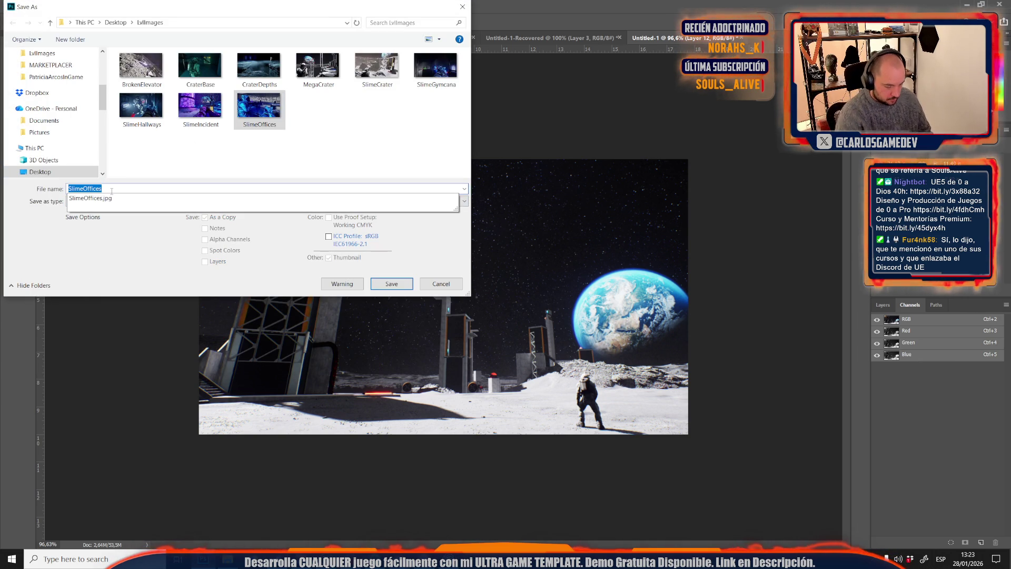
pyautogui.press('Return')
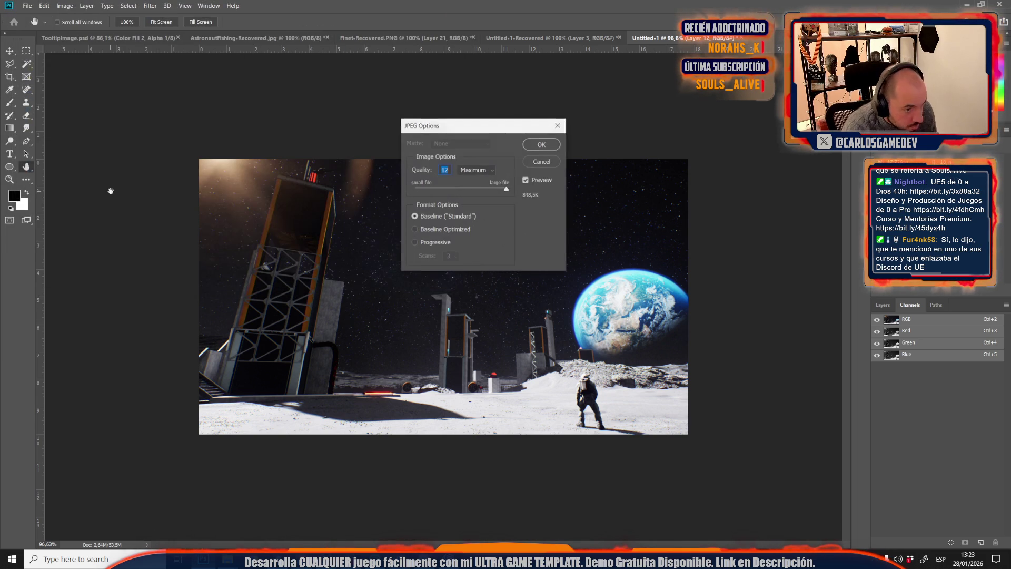
pyautogui.press('Return')
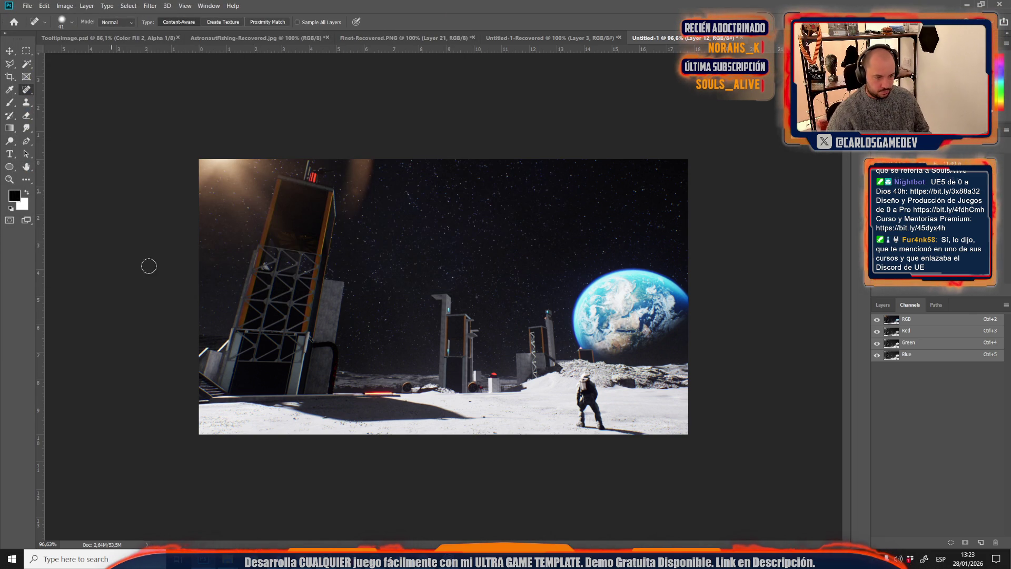
# - Back in Unreal, open Moon-15-Rocky-Bunker and launch it with Play in Editor
pyautogui.moveTo(332, 557)
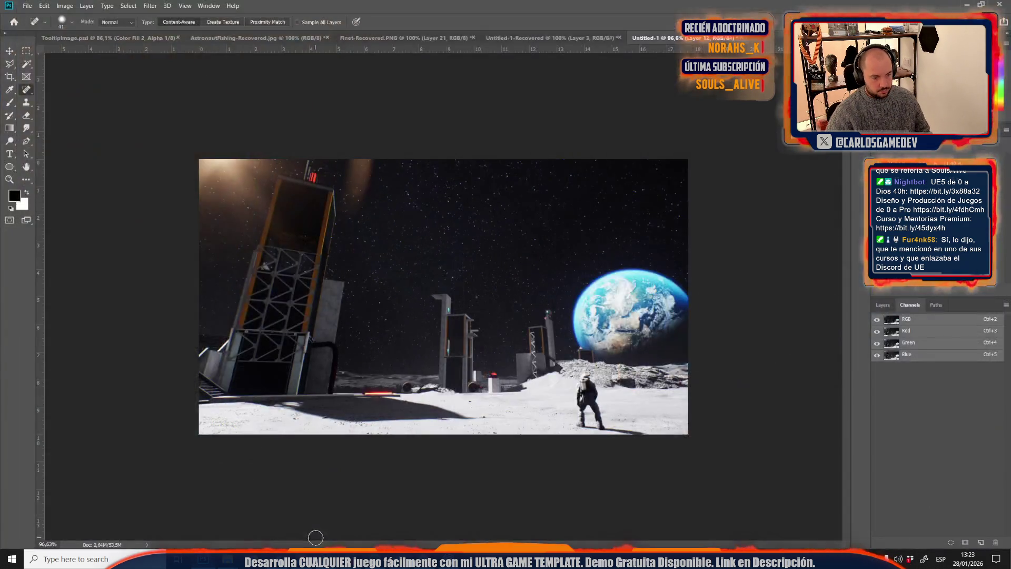
pyautogui.click(289, 516)
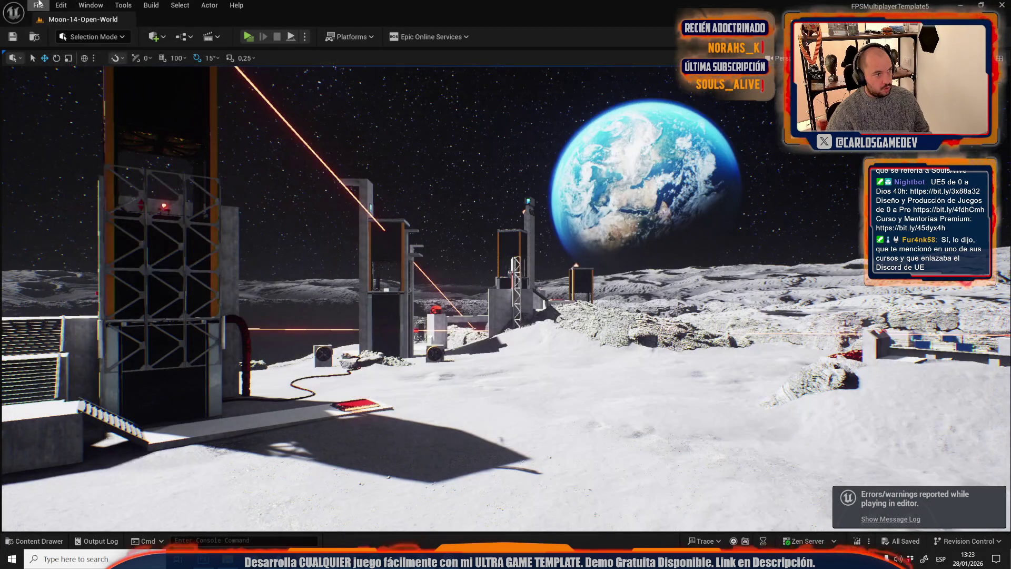
pyautogui.click(38, 5)
pyautogui.click(53, 56)
pyautogui.scroll(-5, 482, 210)
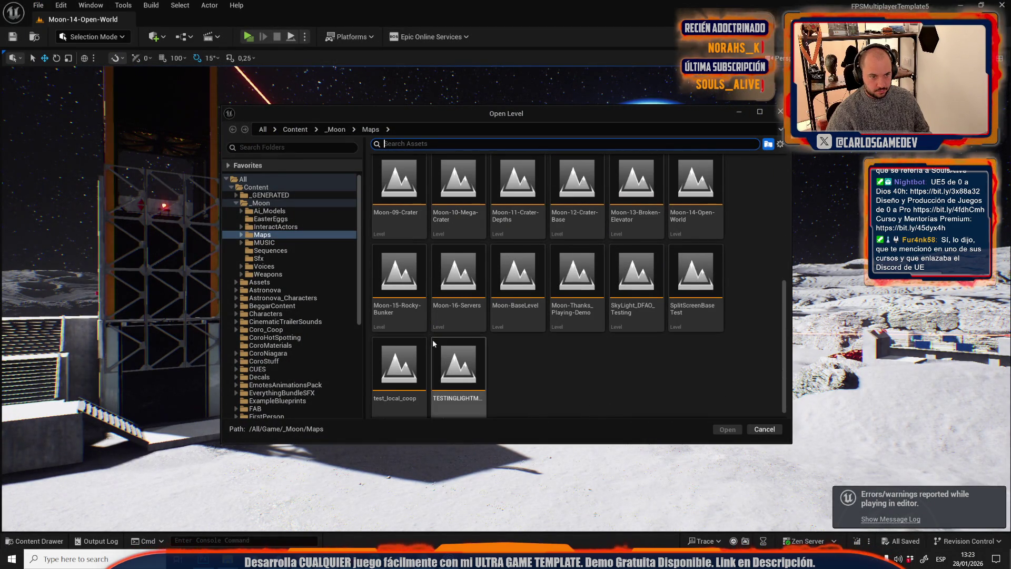
pyautogui.click(415, 314)
pyautogui.doubleClick(416, 315)
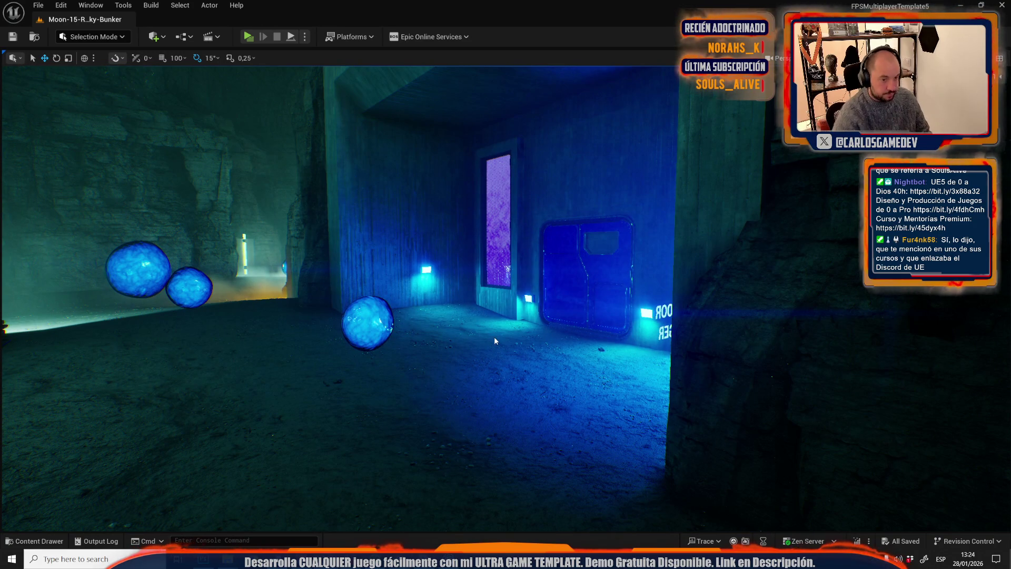
pyautogui.hotkey('alt', 'p')
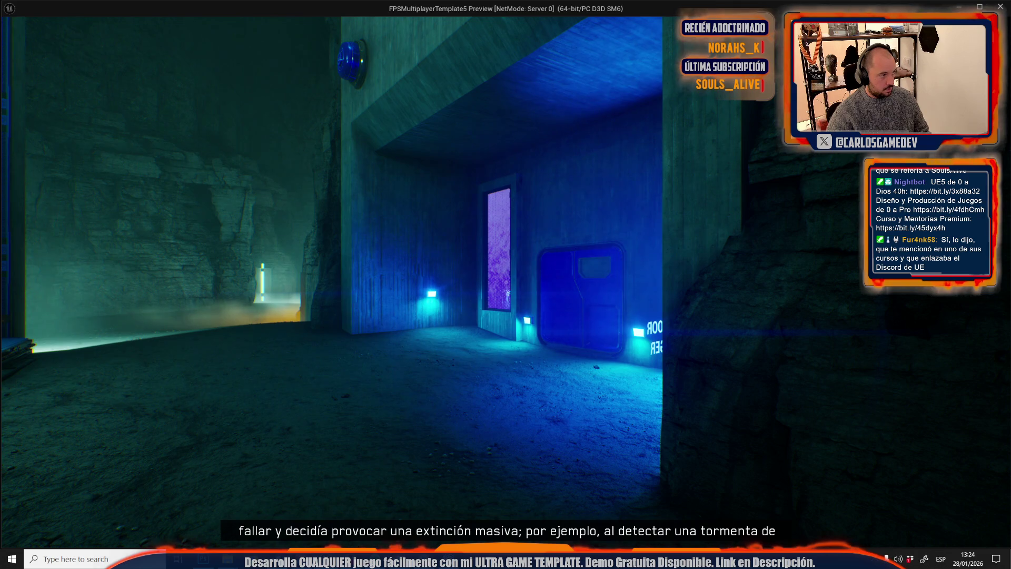
# - Stop the running preview and restart Play In Editor on the Rocky Bunker level
pyautogui.press('Escape')
pyautogui.click(98, 19)
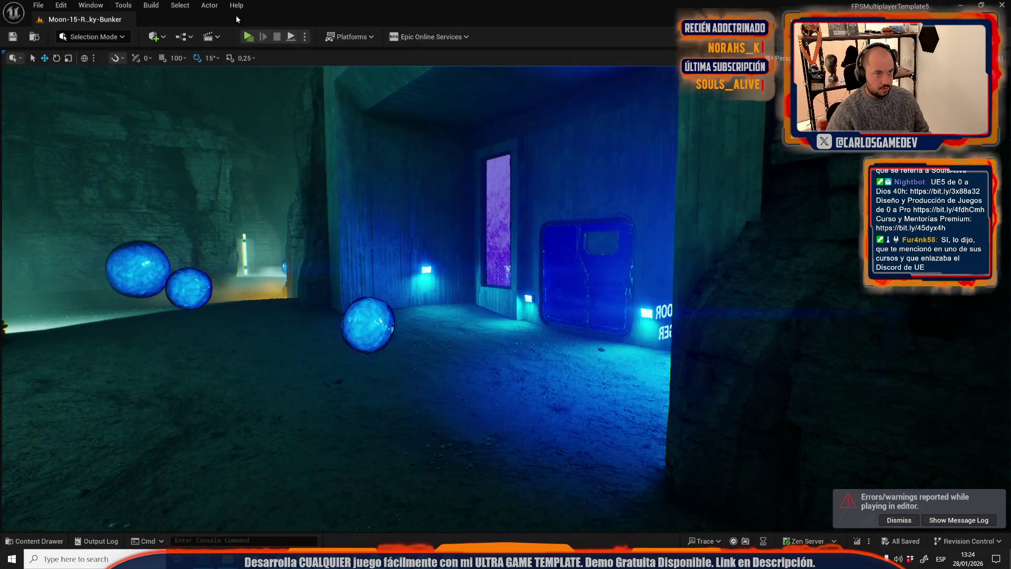
pyautogui.click(249, 42)
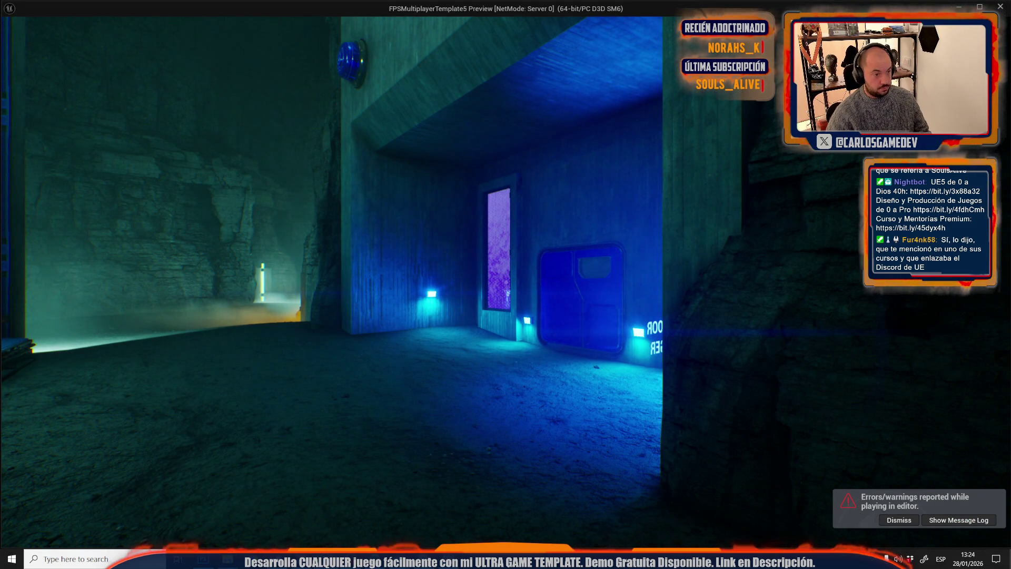
pyautogui.hotkey('alt', 'Tab')
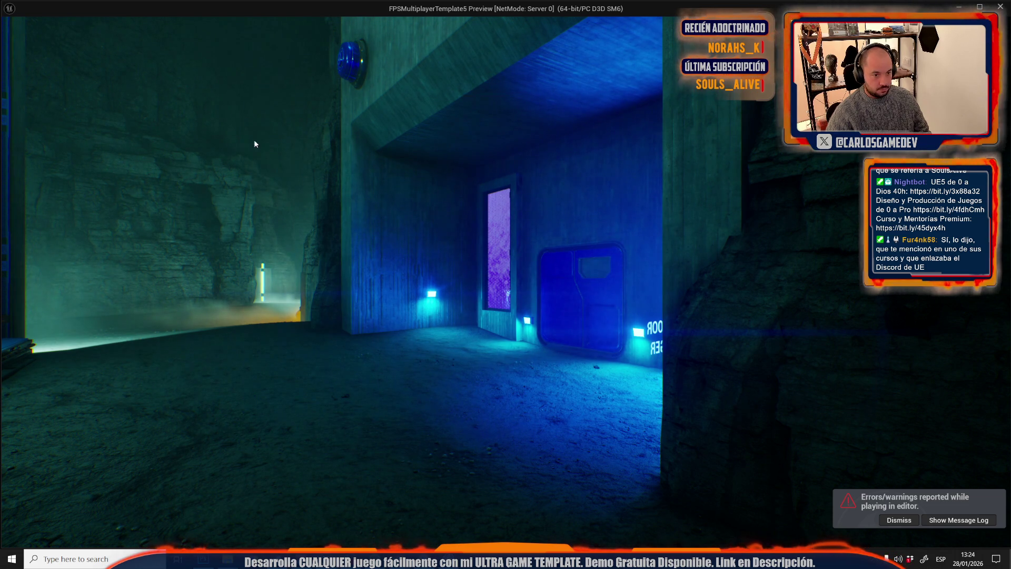
# - Walk through the bunker to the foggy cave corridor, aim at the astronaut, then leave the game view
pyautogui.press('w')
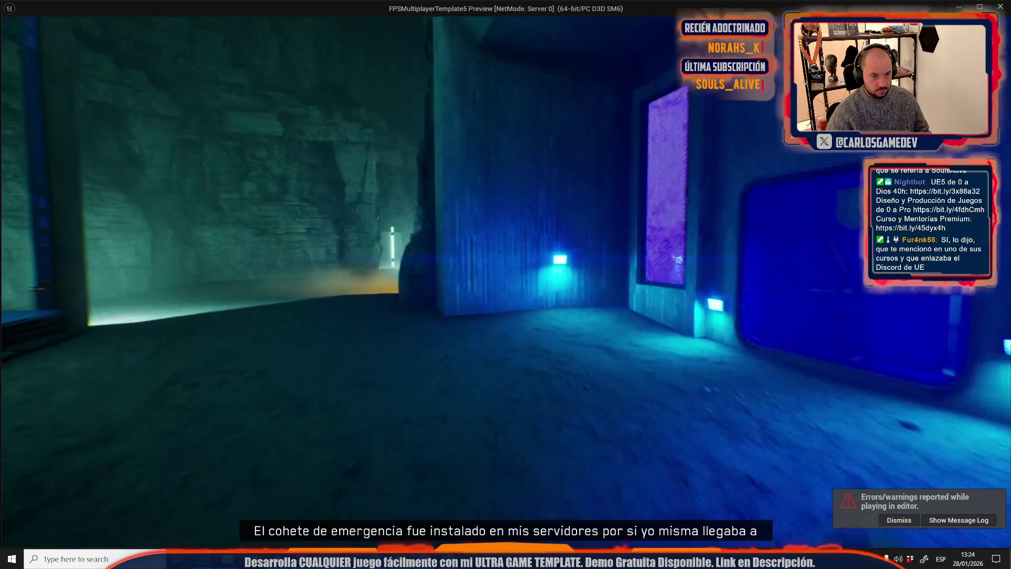
pyautogui.press('w')
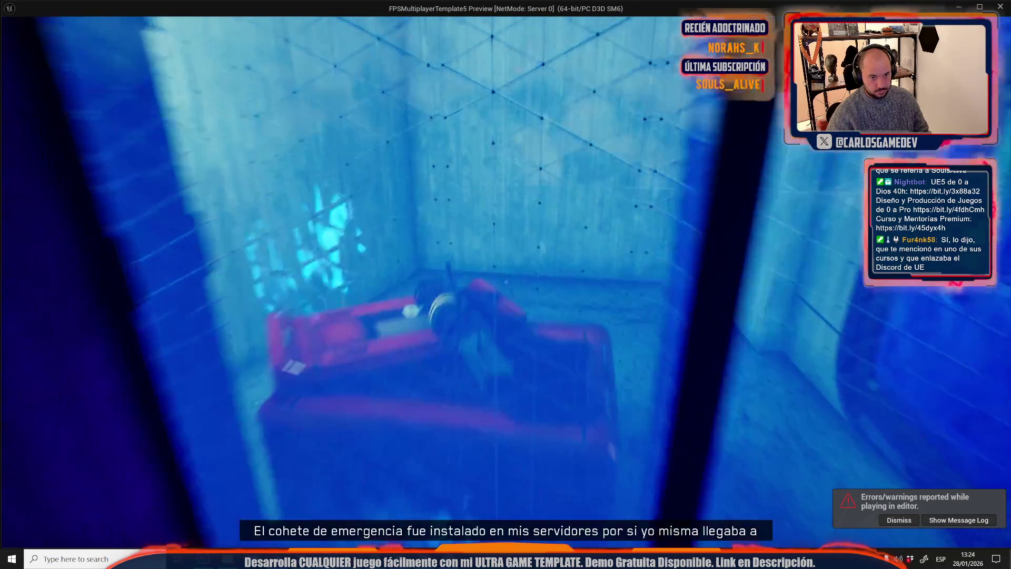
pyautogui.press('w')
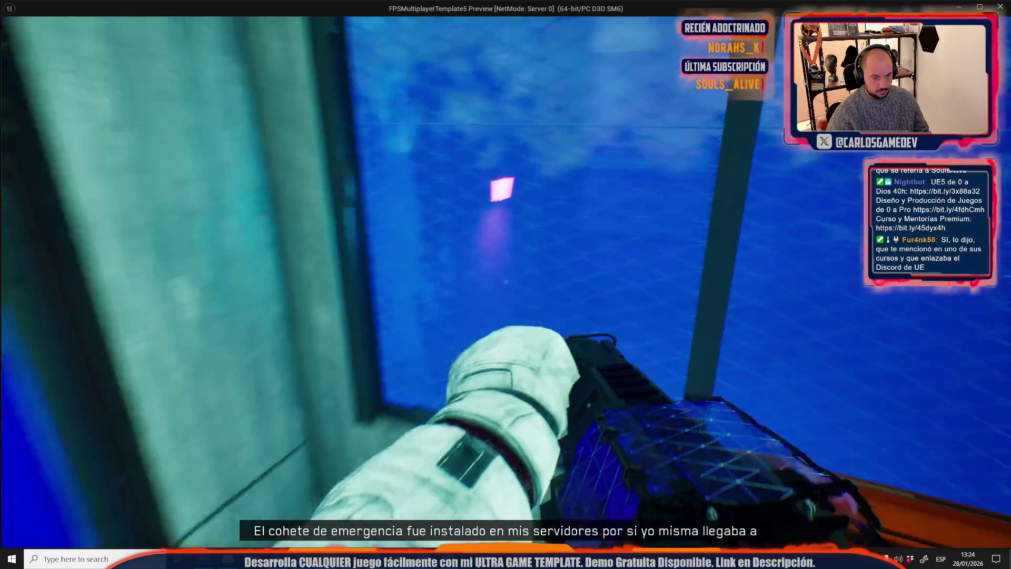
pyautogui.press('w')
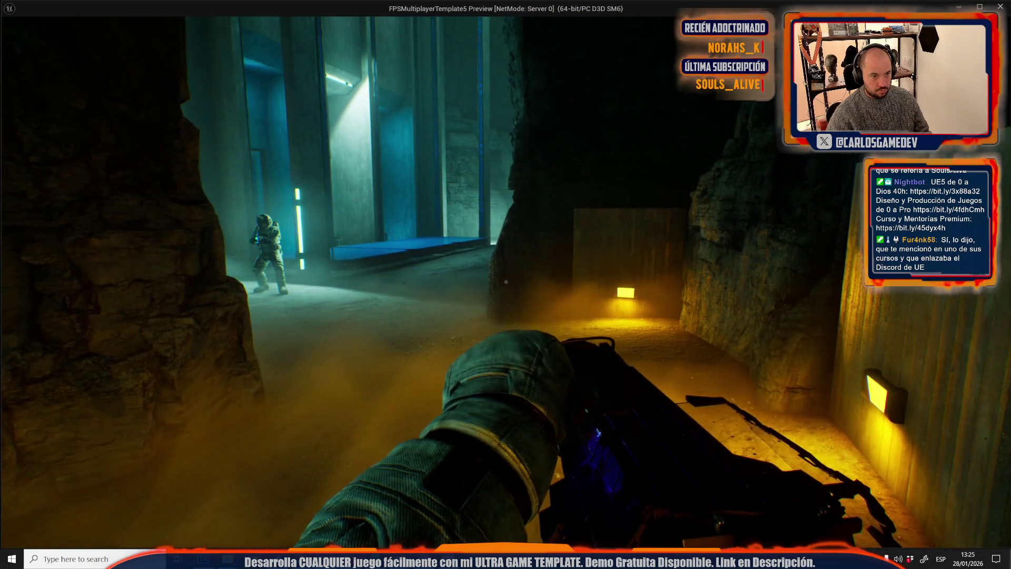
pyautogui.hotkey('alt', 'Tab')
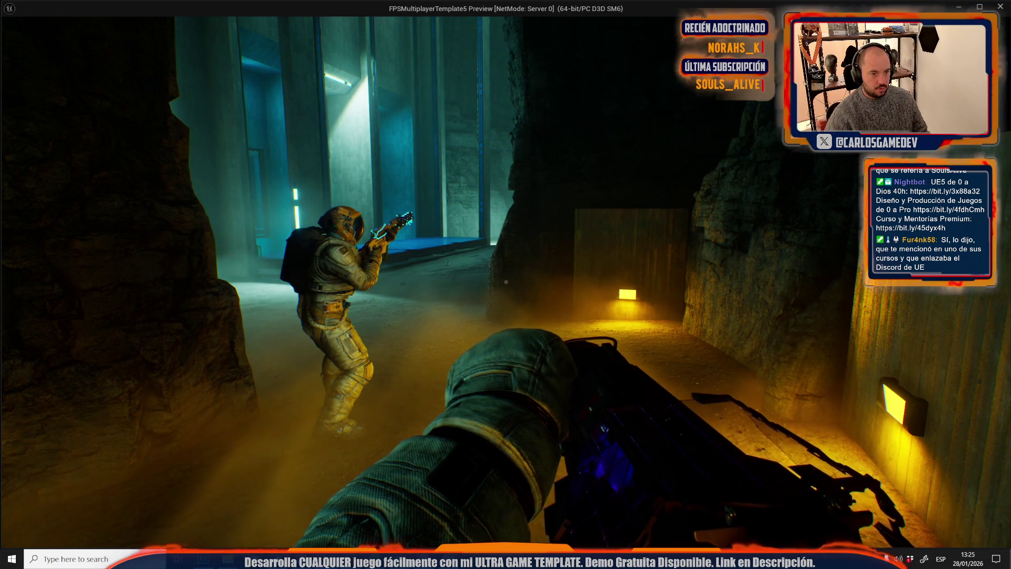
pyautogui.rightClick(505, 284)
pyautogui.rightClick(505, 284)
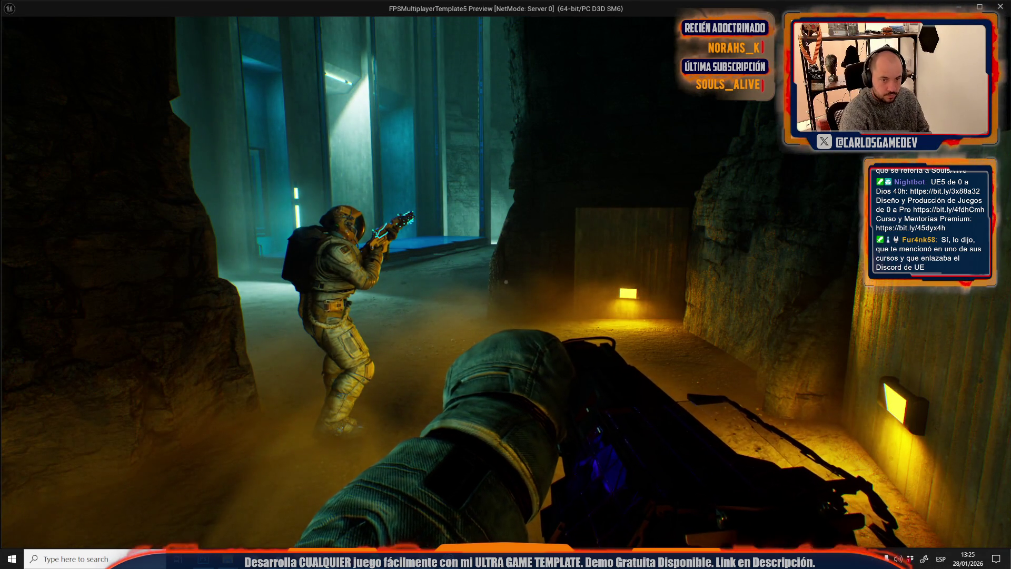
pyautogui.press('Escape')
# - Paste the bunker corridor shot into Photoshop and scale it to about 58.63% to fit the canvas
pyautogui.hotkey('alt', 'Tab')
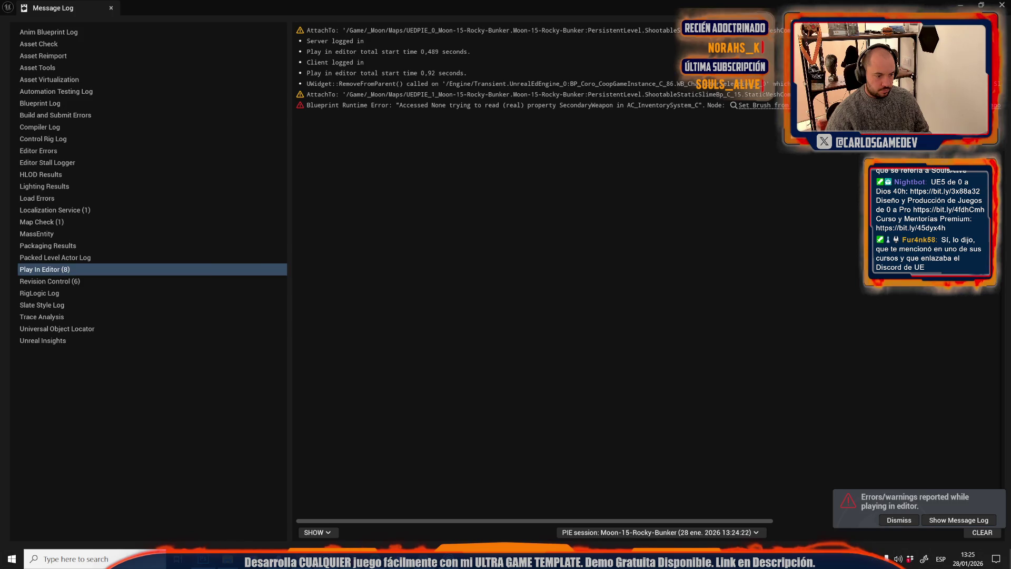
pyautogui.hotkey('alt', 'Tab')
pyautogui.hotkey('ctrl', 't')
pyautogui.scroll(-3, 511, 333)
pyautogui.moveTo(677, 415); pyautogui.dragTo(525, 381)
pyautogui.scroll(4, 525, 380)
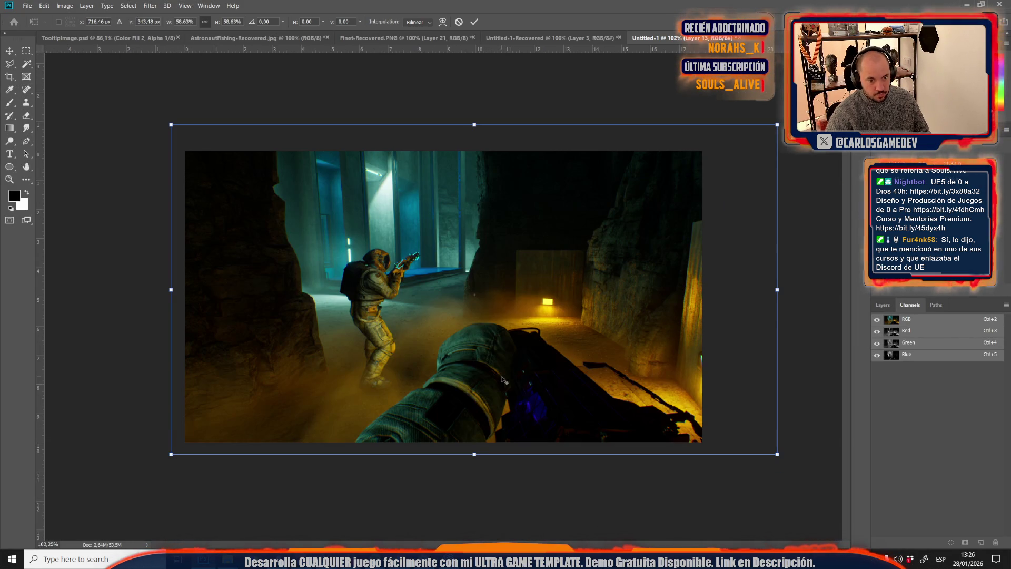
pyautogui.press('Return')
# - Save the image as a JPEG named 'RockyBunker' and accept the JPEG options
pyautogui.press('j')
pyautogui.hotkey('ctrl', 's')
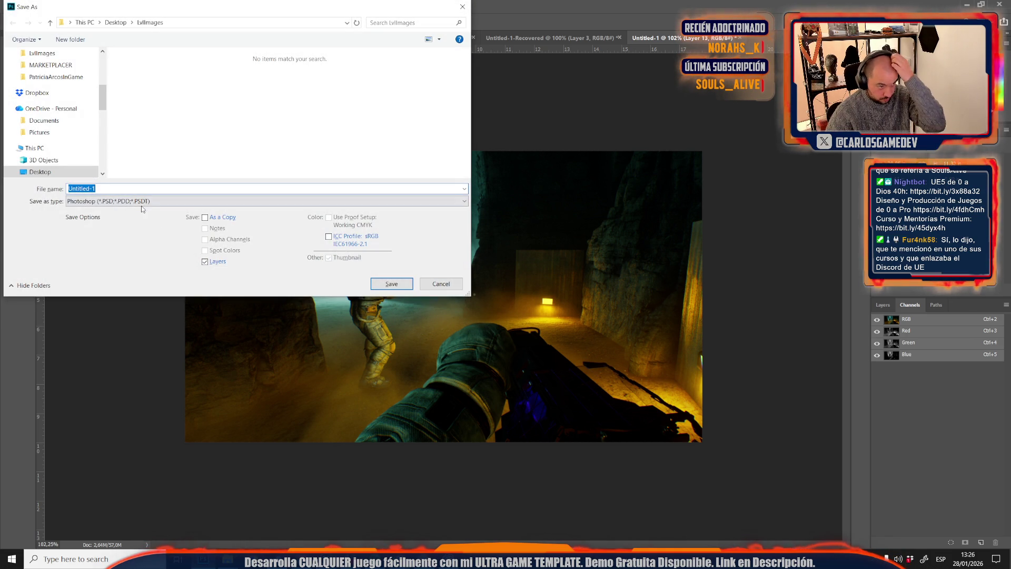
pyautogui.click(142, 202)
pyautogui.click(121, 279)
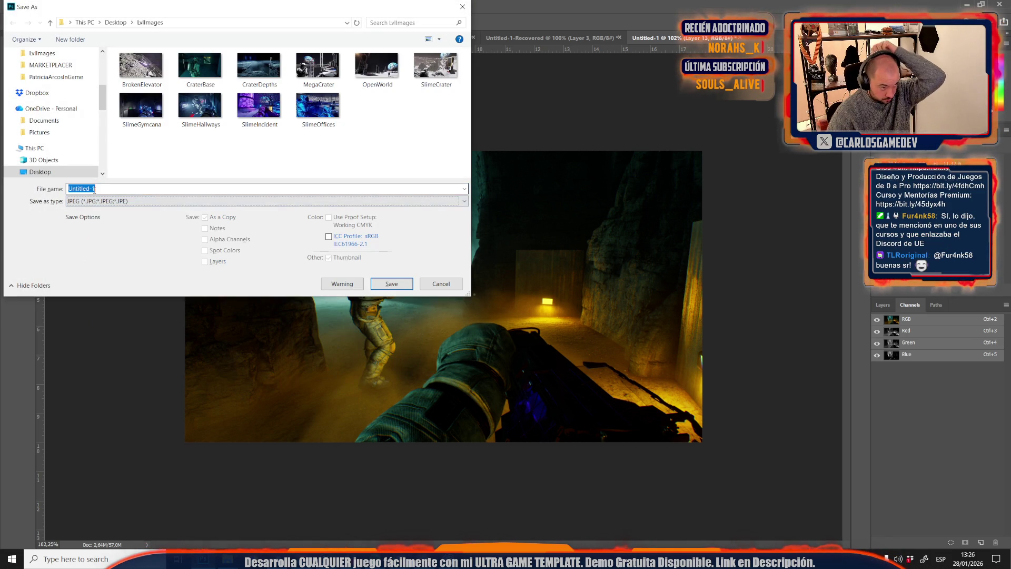
pyautogui.write('RockyBunker')
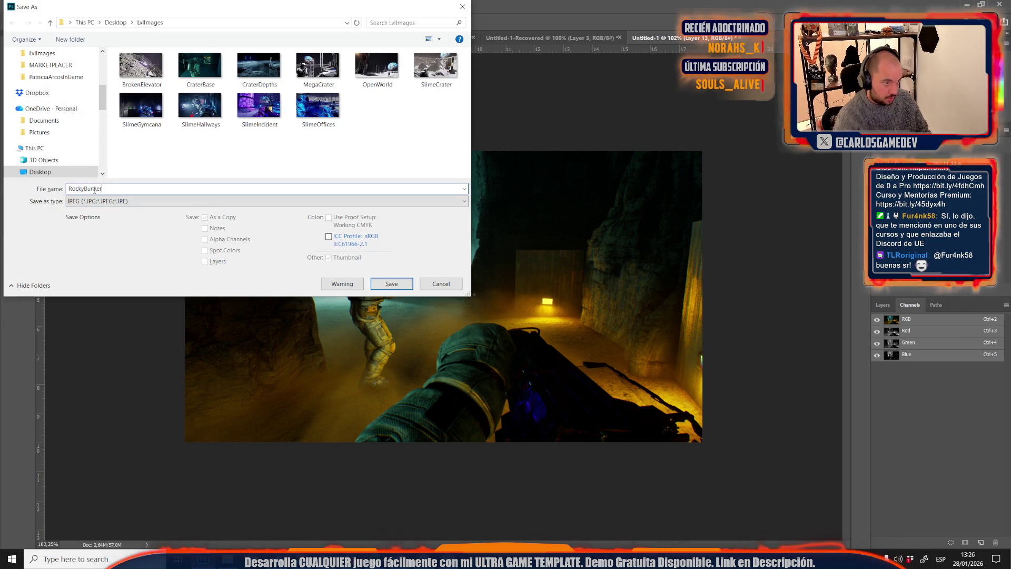
pyautogui.press('Return')
pyautogui.press('Return')
pyautogui.hotkey('alt', 'Tab')
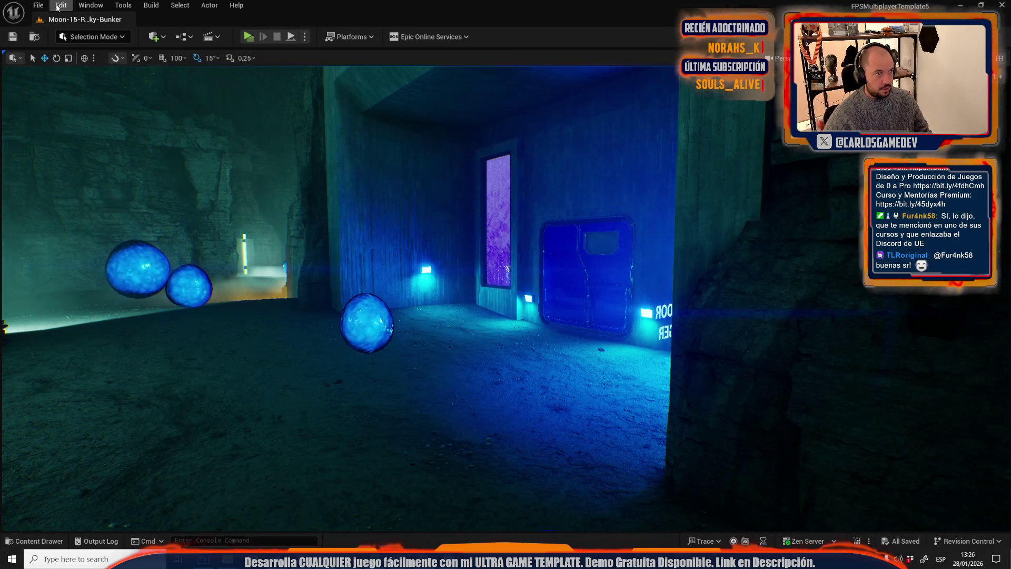
# - Open Moon-16-Servers via File > Open Level and orbit to a higher view of the rocket
pyautogui.click(38, 5)
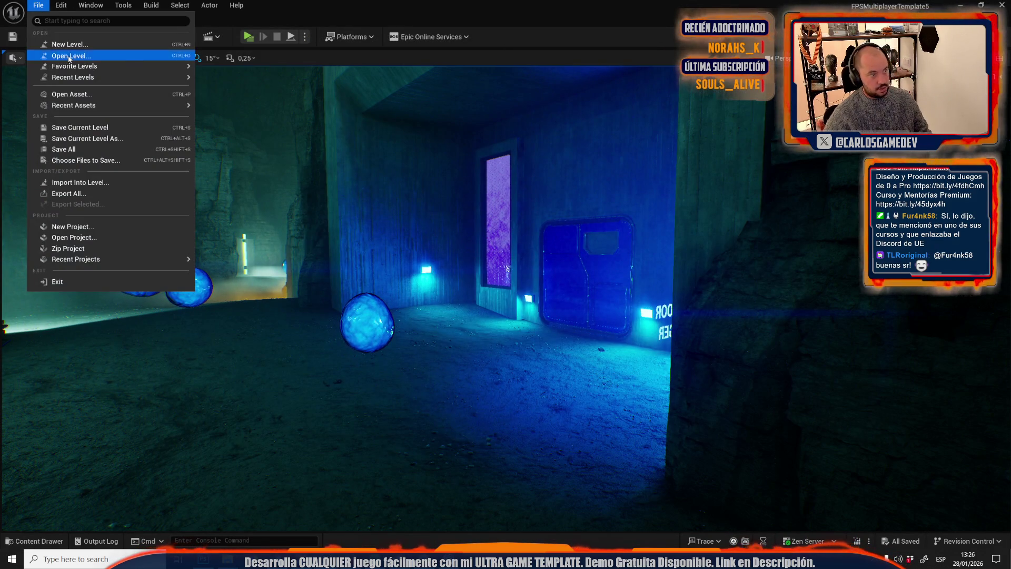
pyautogui.click(69, 56)
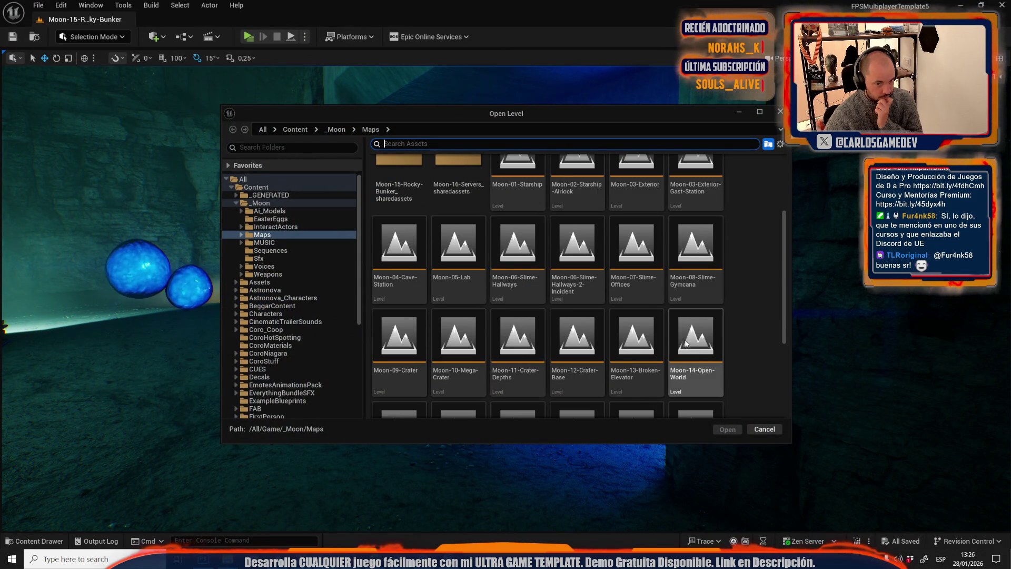
pyautogui.scroll(-2, 611, 327)
pyautogui.click(461, 351)
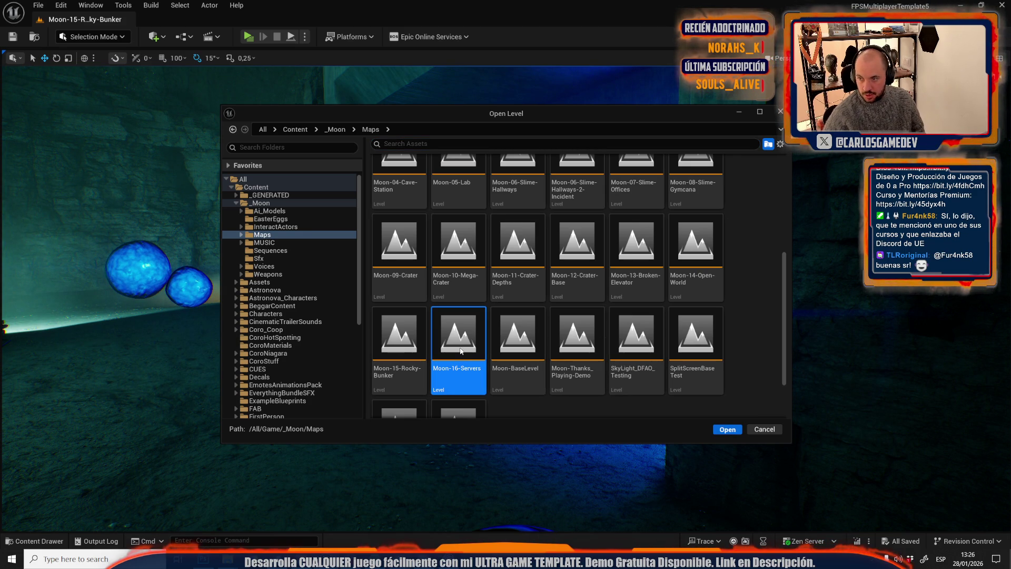
pyautogui.doubleClick(461, 351)
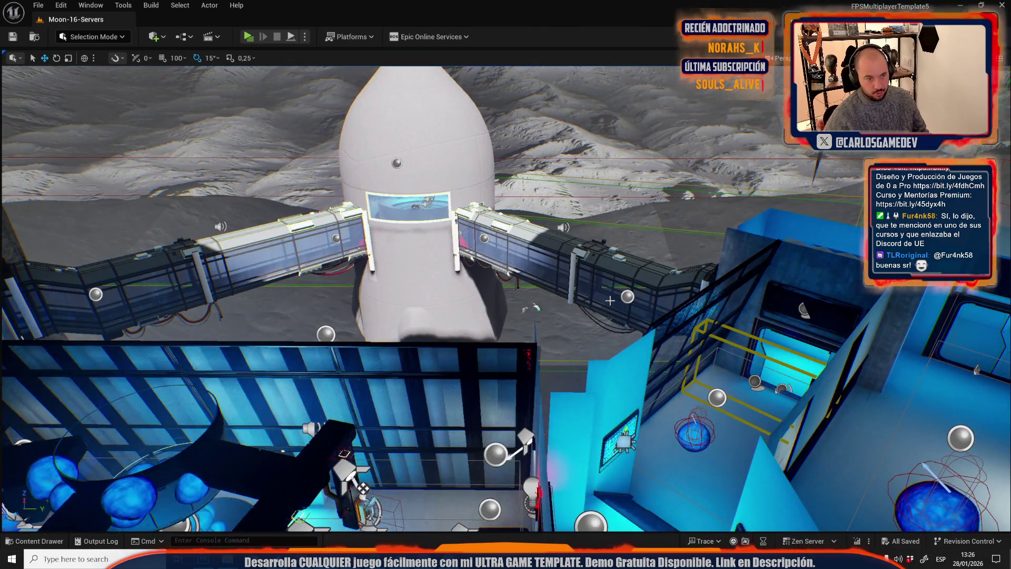
pyautogui.moveTo(531, 266)
pyautogui.mouseDown()
pyautogui.moveTo(357, 188)
pyautogui.moveTo(407, 180)
pyautogui.moveTo(379, 200)
pyautogui.moveTo(405, 185)
pyautogui.moveTo(390, 158)
pyautogui.moveTo(400, 179)
pyautogui.moveTo(416, 166)
pyautogui.mouseUp()
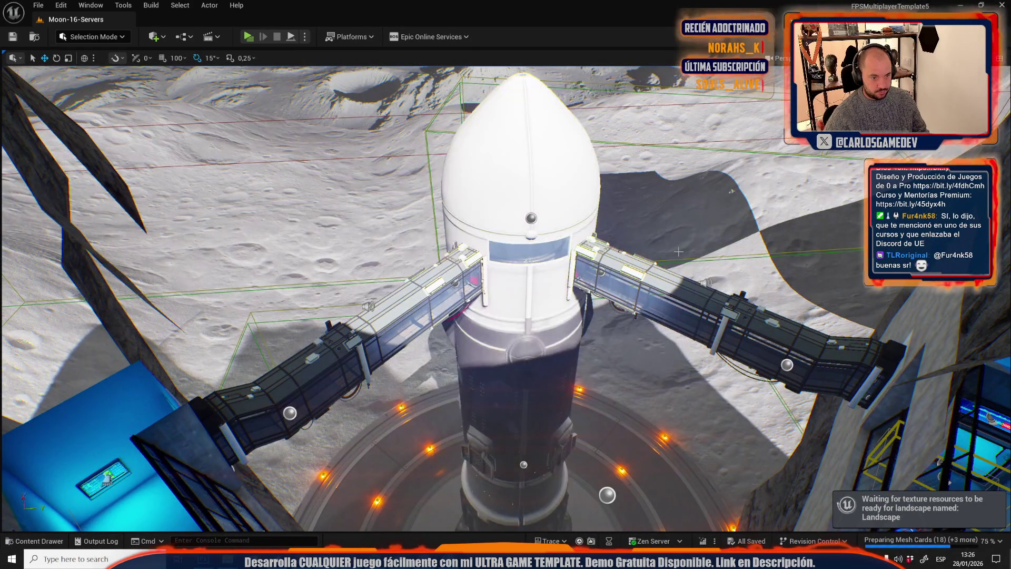
# - In game view, walk into the reactor room, fire four shots at the blue reactor tank, then back away
pyautogui.press('g')
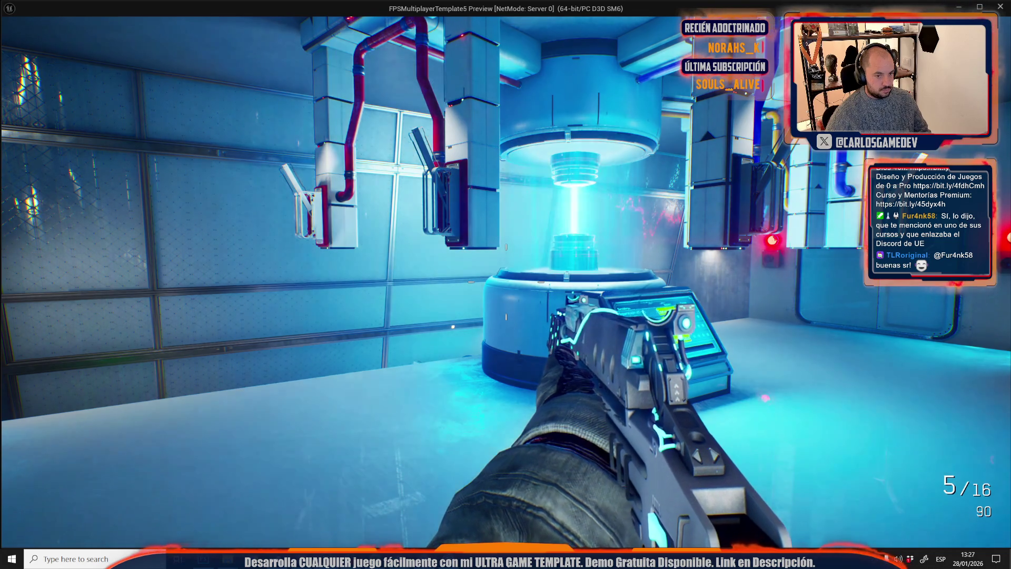
pyautogui.hotkey('alt', 'Tab')
pyautogui.press('w')
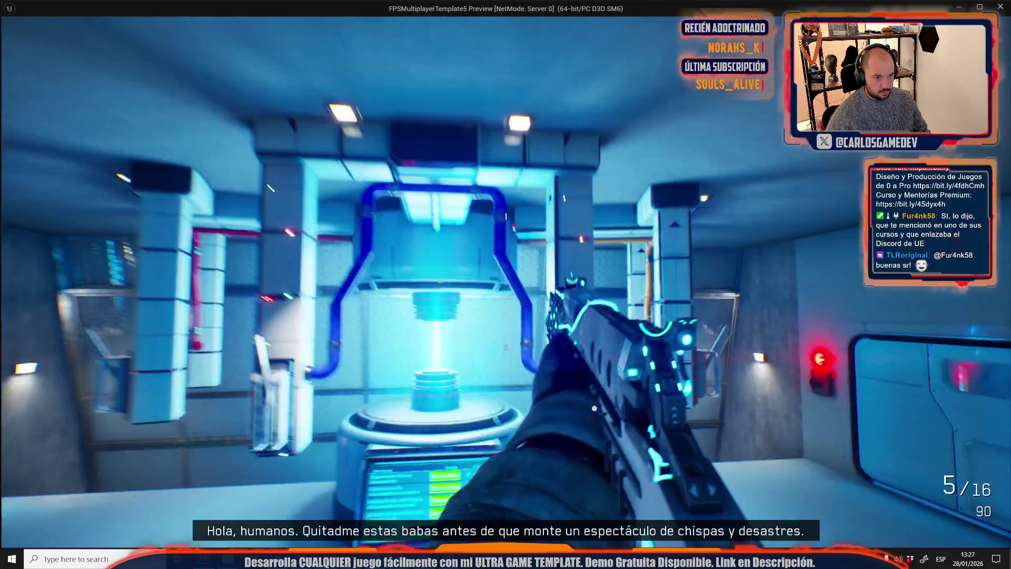
pyautogui.click(505, 284)
pyautogui.click(506, 285)
pyautogui.click(506, 285)
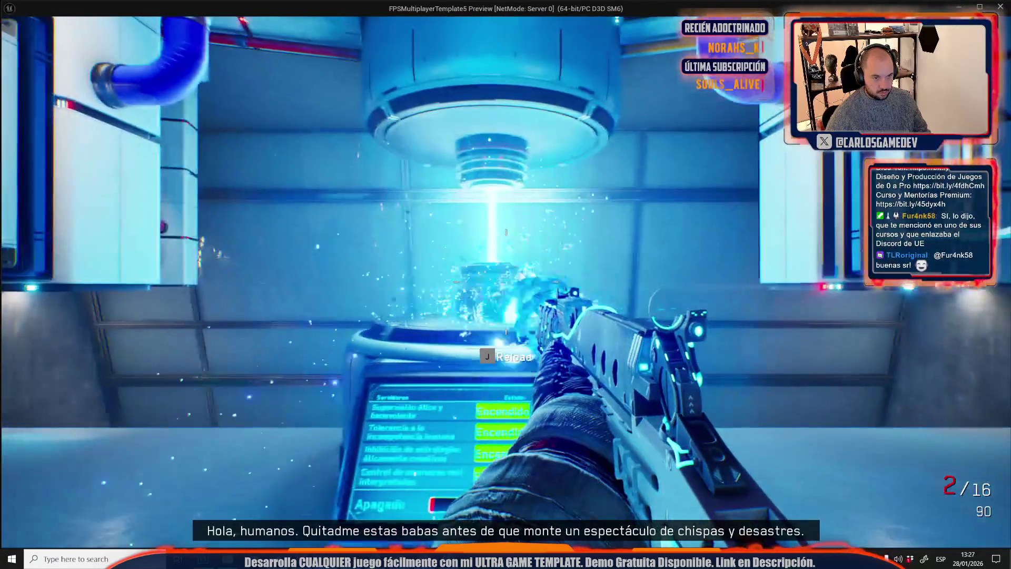
pyautogui.click(506, 284)
pyautogui.press('s')
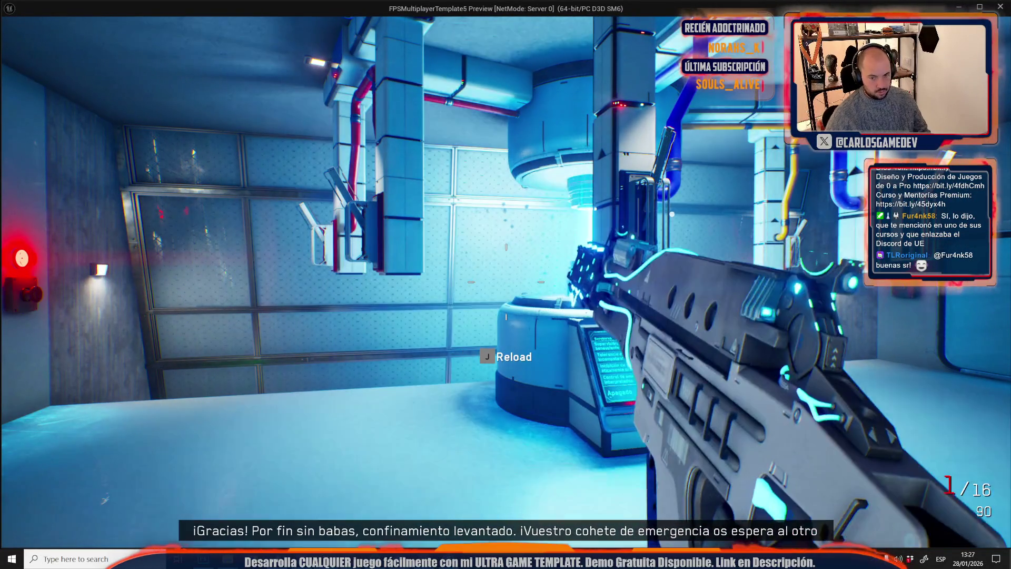
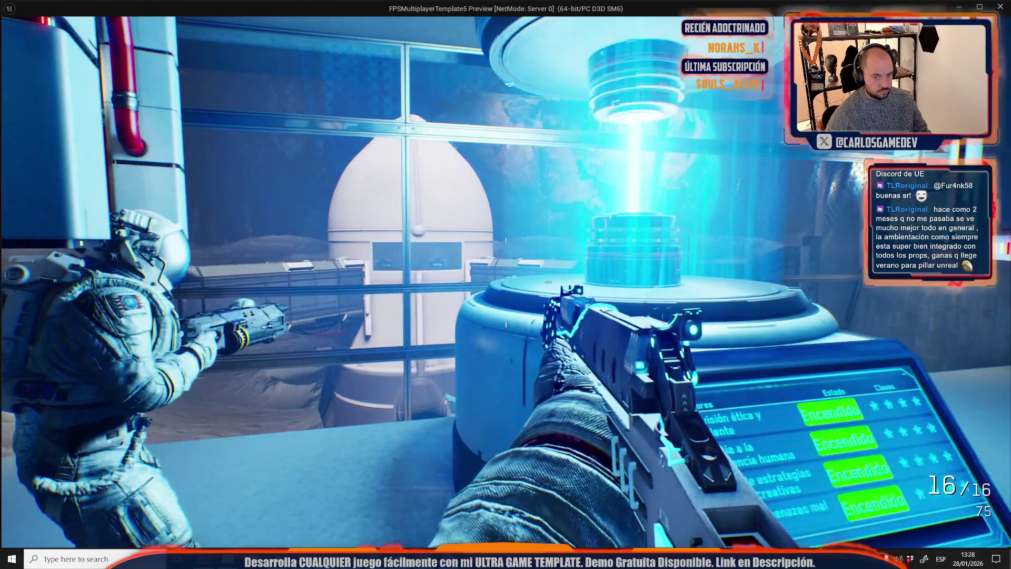
# - Walk forward in the game preview to frame the astronaut, then paste the screenshot into Photoshop
pyautogui.hotkey('alt', 'Tab')
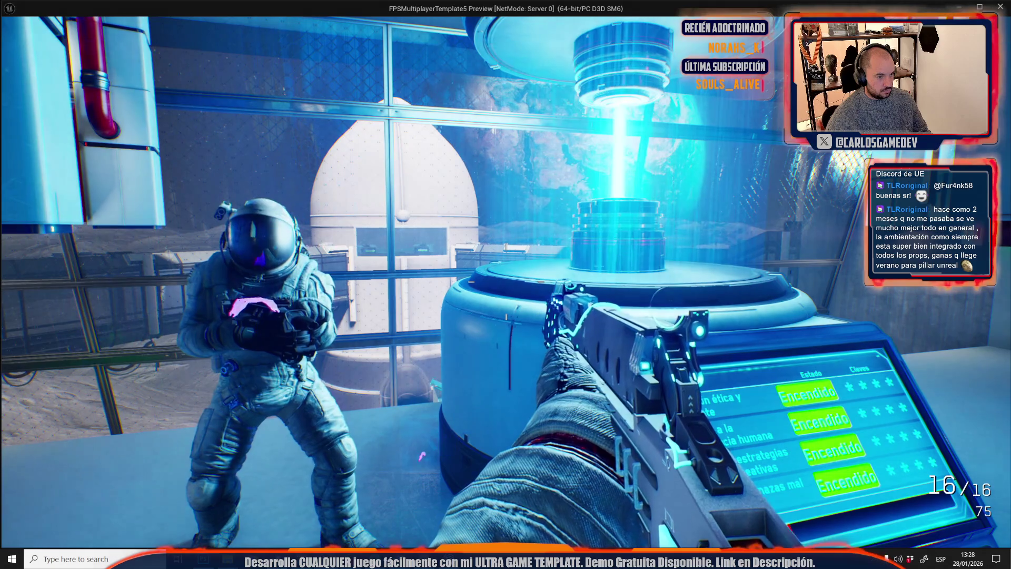
pyautogui.press('w')
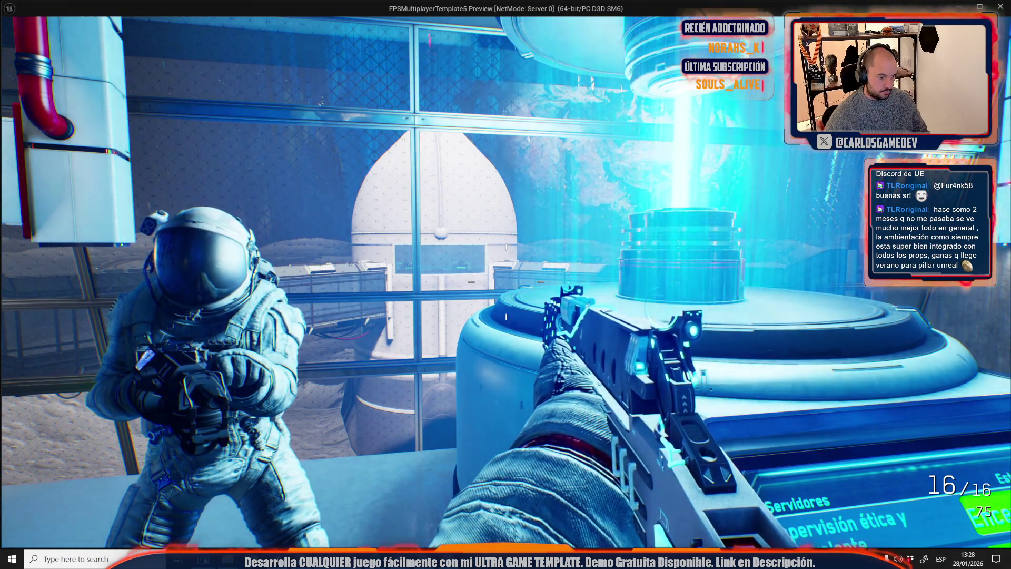
pyautogui.hotkey('alt', 'Tab')
pyautogui.hotkey('ctrl', 'v')
pyautogui.hotkey('ctrl', 't')
# - Reposition the pasted screenshot and scale it to about 59% to fit the canvas
pyautogui.moveTo(410, 299); pyautogui.dragTo(403, 280)
pyautogui.scroll(-2, 433, 288)
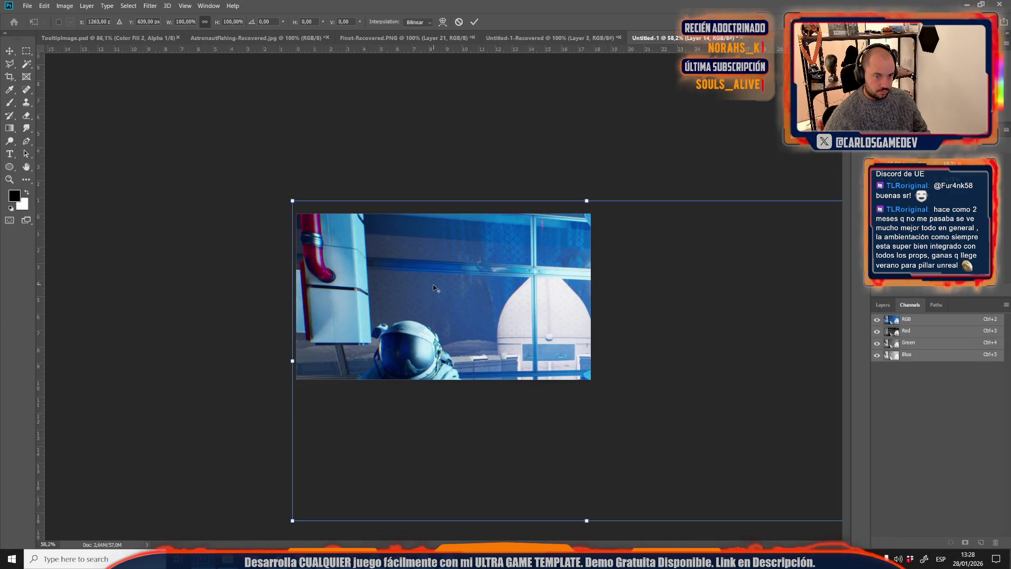
pyautogui.scroll(-2, 434, 288)
pyautogui.moveTo(715, 435)
pyautogui.mouseDown()
pyautogui.moveTo(577, 384)
pyautogui.moveTo(533, 384)
pyautogui.moveTo(546, 391)
pyautogui.mouseUp()
pyautogui.scroll(3, 523, 393)
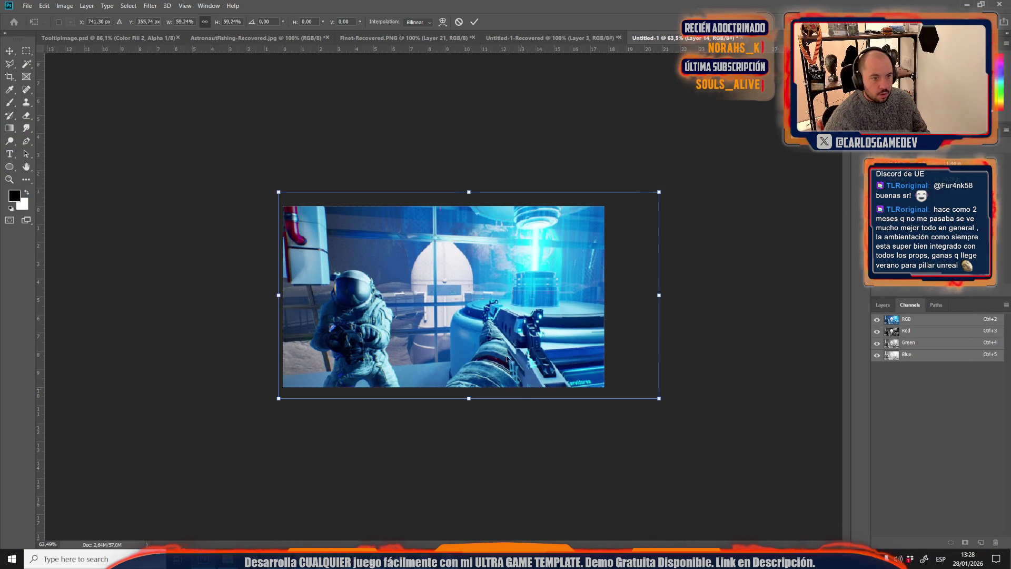
pyautogui.press('Return')
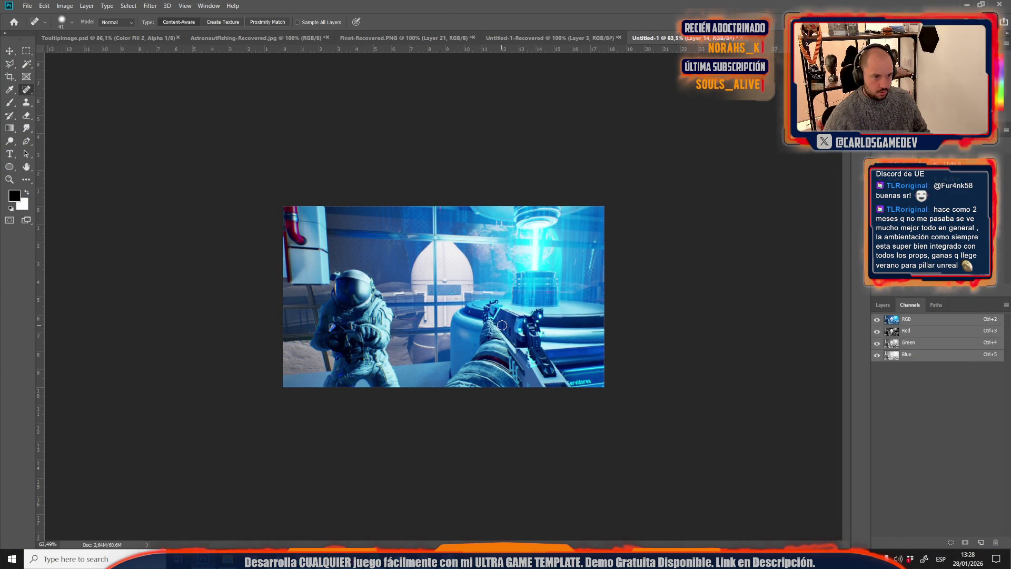
# - Save the screenshot as a JPEG named Servers in the LvlImages folder
pyautogui.hotkey('ctrl', 'shift', 's')
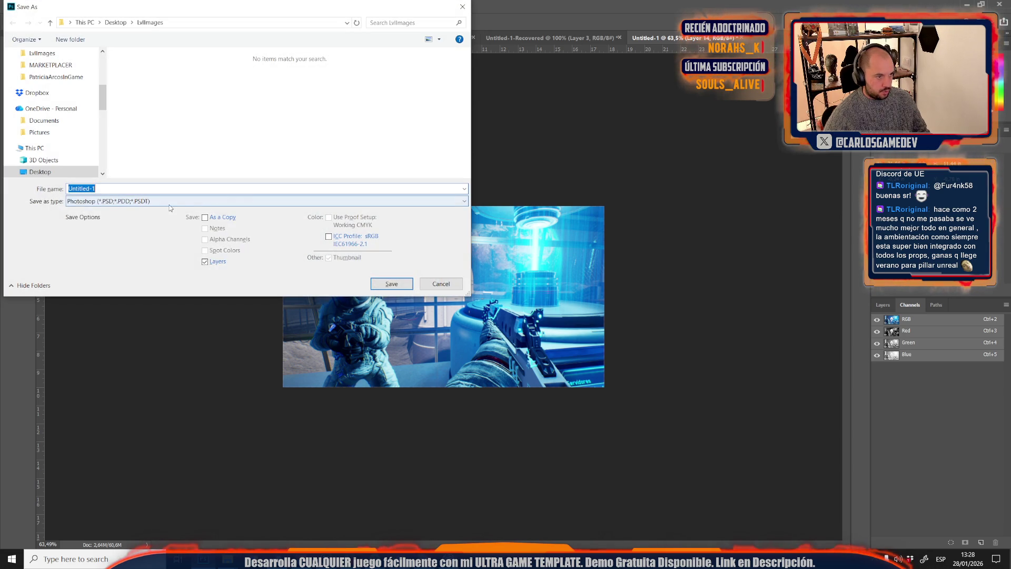
pyautogui.click(120, 200)
pyautogui.click(120, 282)
pyautogui.write('Ser')
pyautogui.press('Return')
pyautogui.press('Return')
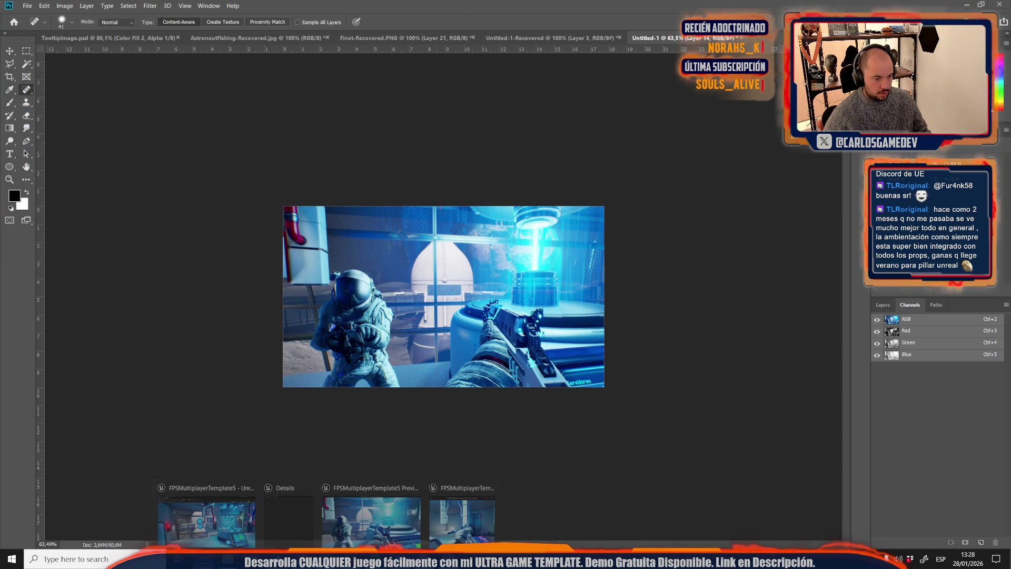
pyautogui.moveTo(203, 559)
pyautogui.click(234, 506)
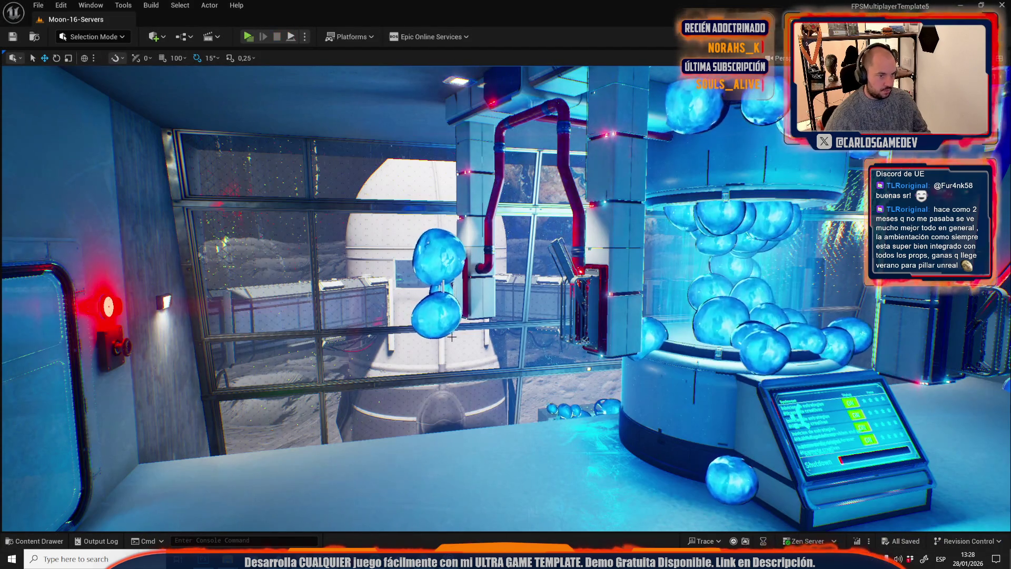
# - Stop the play session and open DefaultGameDataAsset with its Details filtered to chapter settings
pyautogui.press('Escape')
pyautogui.hotkey('ctrl', 'space')
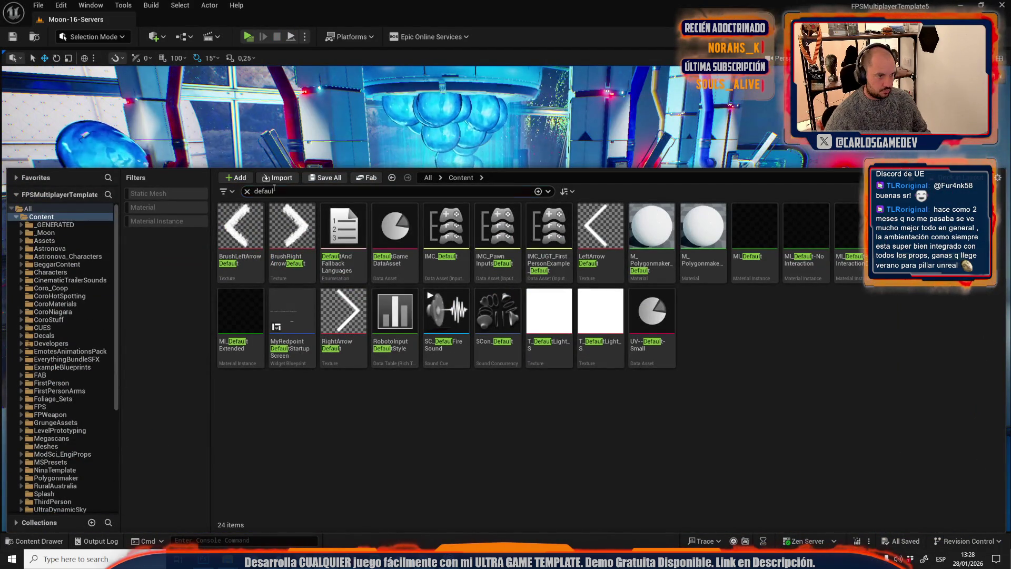
pyautogui.click(273, 191)
pyautogui.write('defaul')
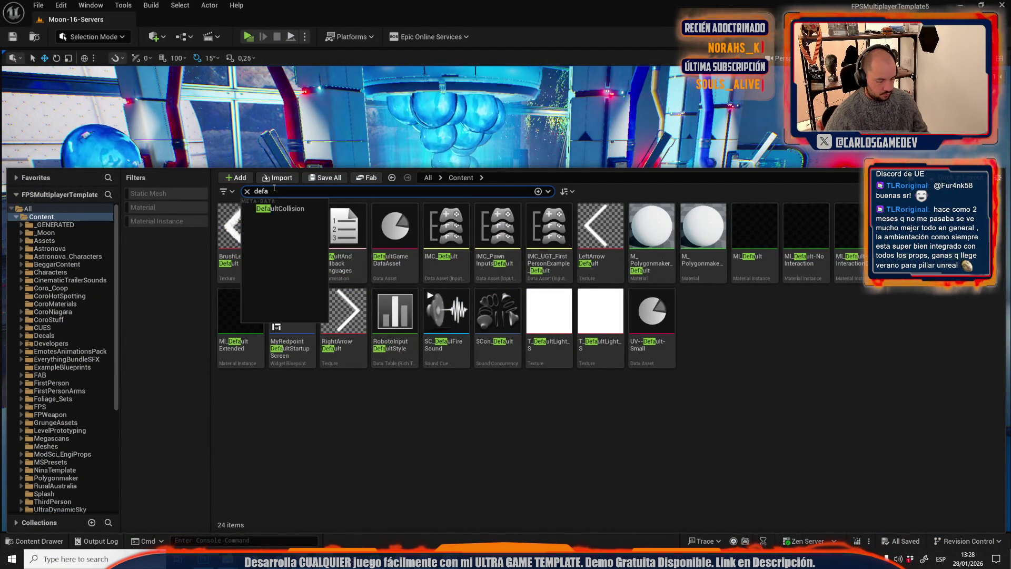
pyautogui.click(396, 249)
pyautogui.doubleClick(396, 249)
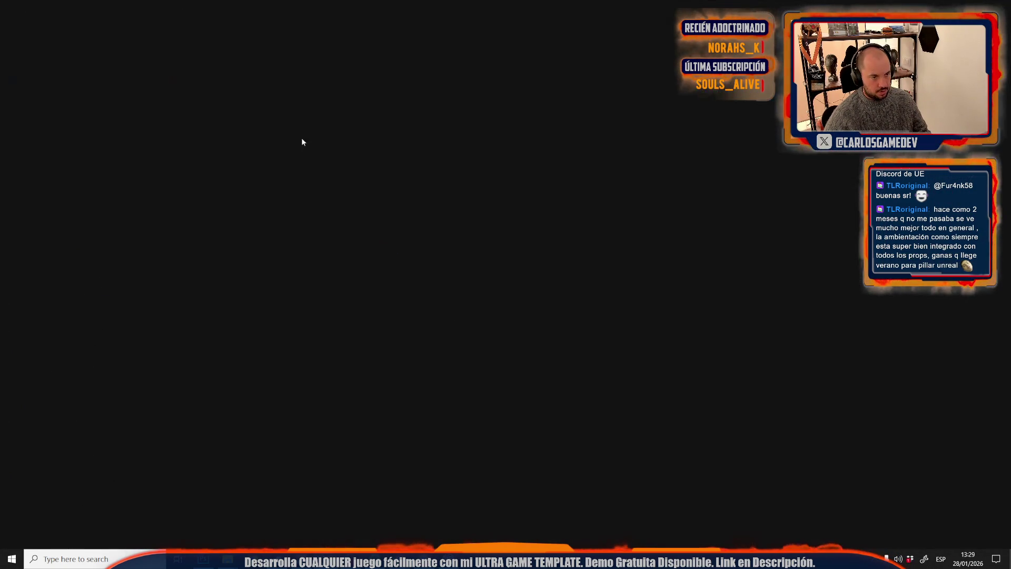
pyautogui.write('dha')
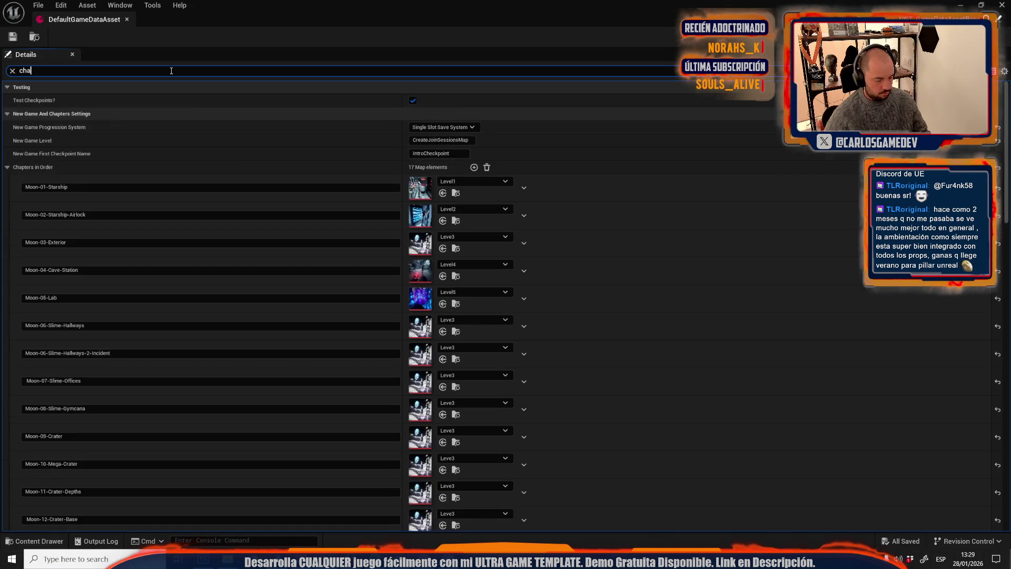
# - Import all twelve LvlImages screenshots into the LevelImages content folder
pyautogui.click(453, 168)
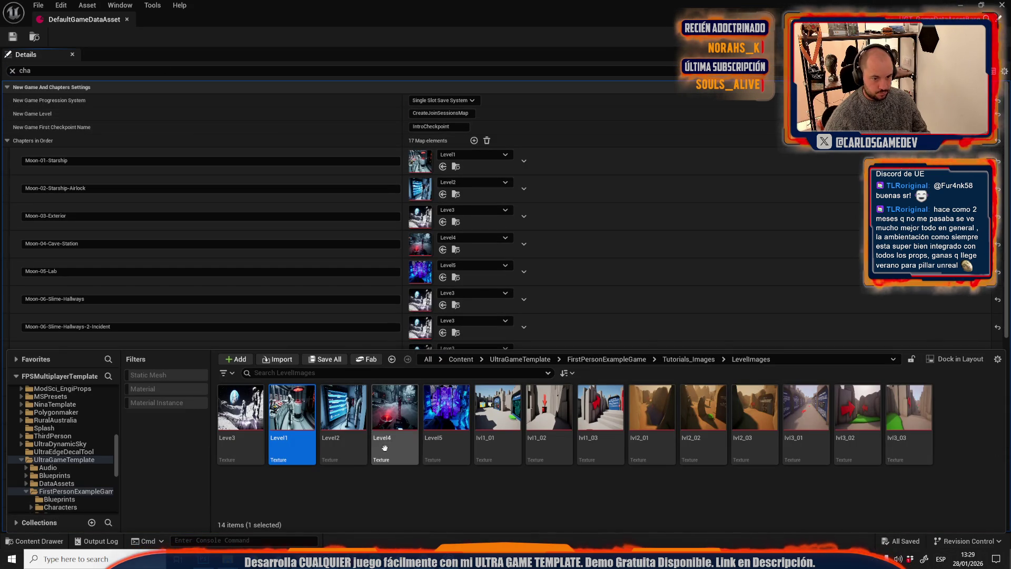
pyautogui.click(281, 360)
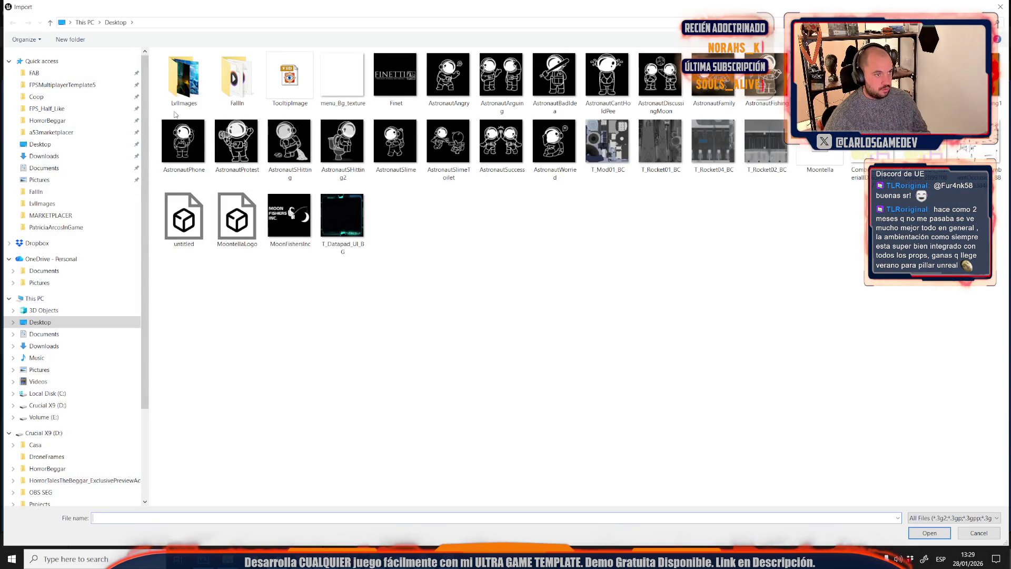
pyautogui.doubleClick(204, 94)
pyautogui.hotkey('ctrl', 'a')
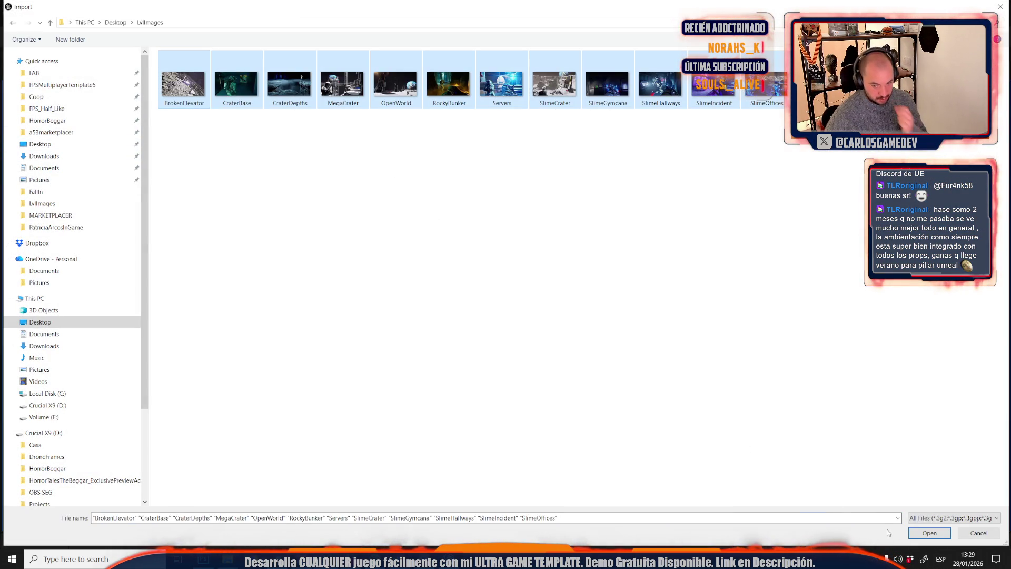
pyautogui.click(929, 533)
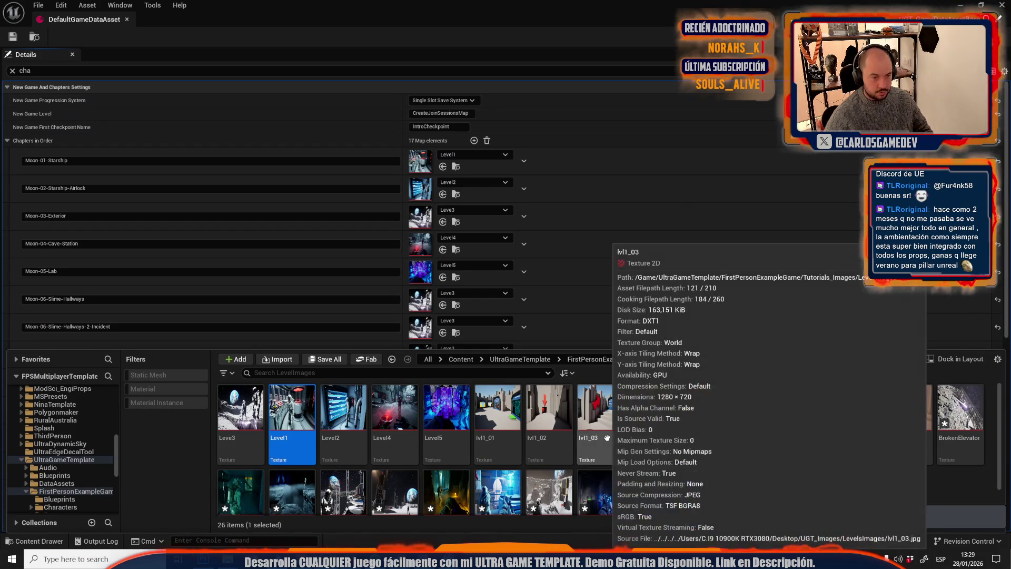
pyautogui.moveTo(242, 10)
pyautogui.mouseDown()
pyautogui.moveTo(244, 68)
pyautogui.moveTo(527, 132)
pyautogui.moveTo(785, 151)
pyautogui.moveTo(772, 146)
pyautogui.mouseUp()
# - Assign SlimeHallways, SlimeIncident, SlimeOffices, SlimeGymcana and SlimeCrater to chapters Moon-06 through Moon-09
pyautogui.doubleClick(773, 147)
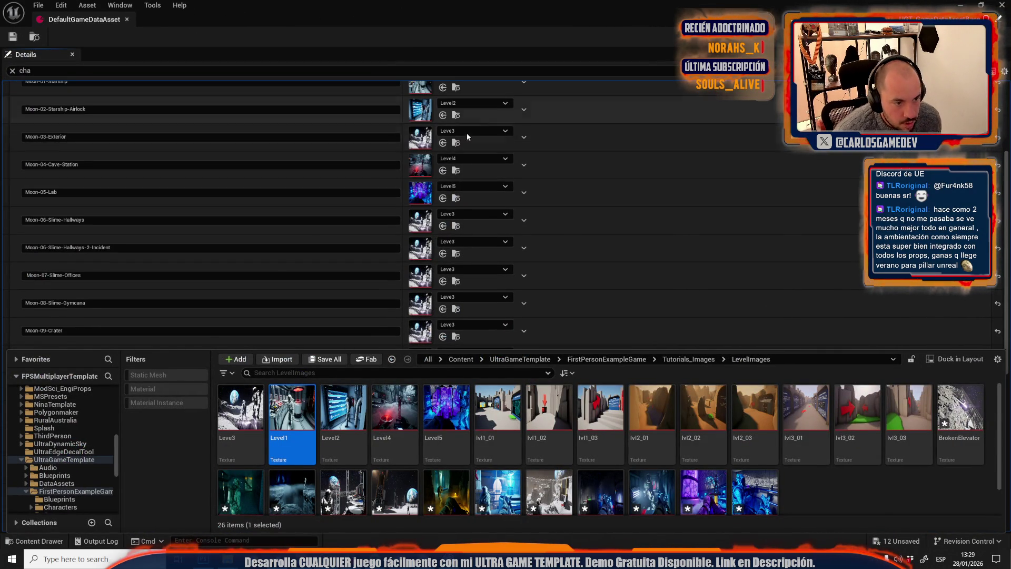
pyautogui.scroll(-1, 467, 226)
pyautogui.scroll(-1, 467, 226)
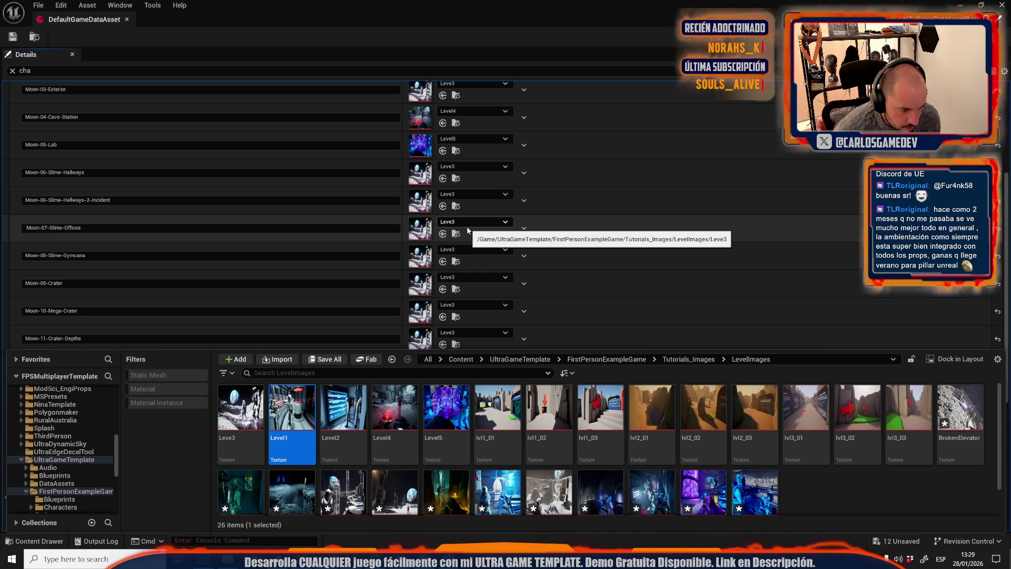
pyautogui.scroll(-1, 709, 423)
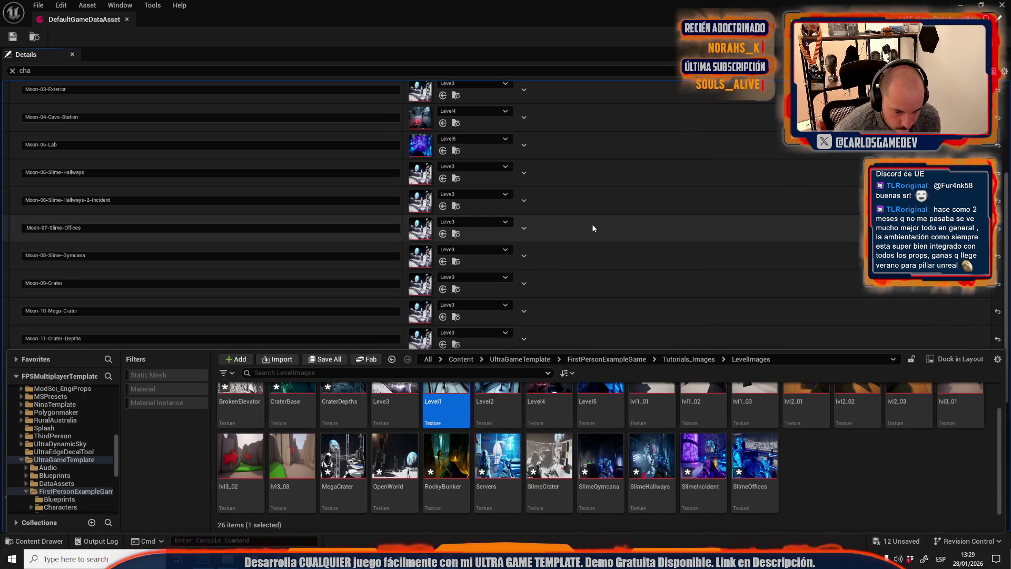
pyautogui.moveTo(657, 489); pyautogui.dragTo(419, 171)
pyautogui.click(456, 179)
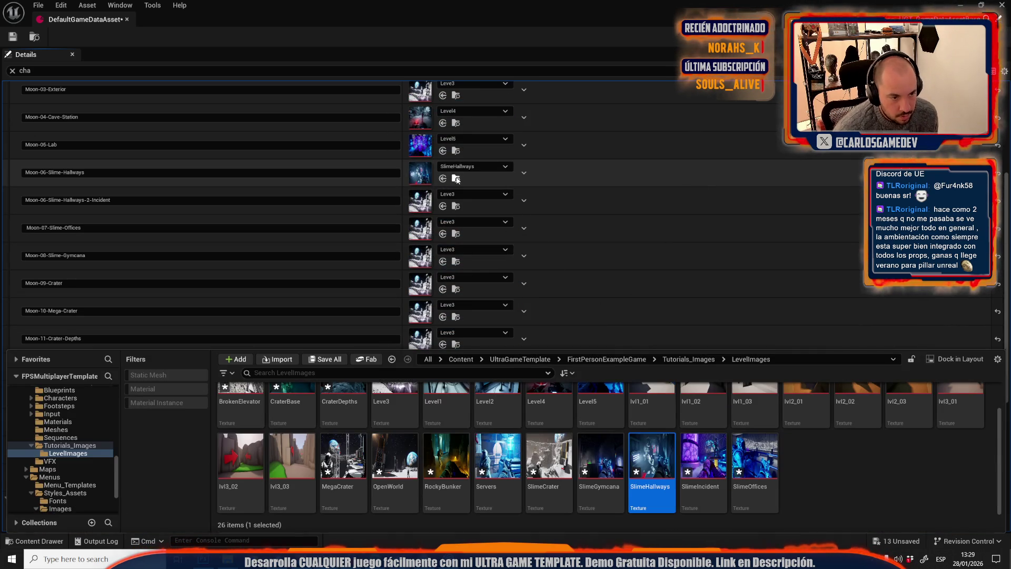
pyautogui.moveTo(703, 458)
pyautogui.mouseDown()
pyautogui.moveTo(644, 384)
pyautogui.moveTo(591, 65)
pyautogui.moveTo(443, 192)
pyautogui.moveTo(416, 200)
pyautogui.mouseUp()
pyautogui.hotkey('ctrl', 'space')
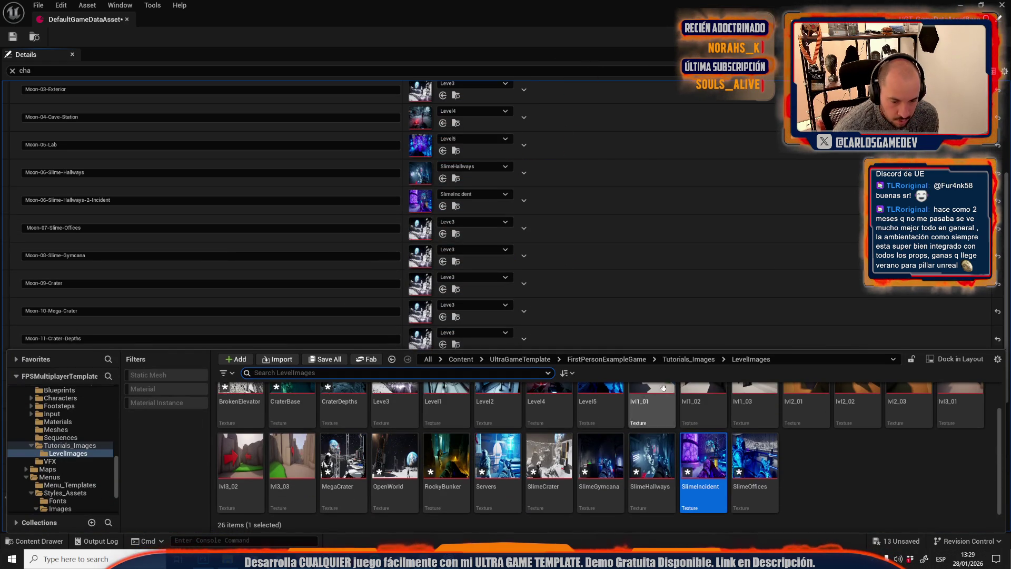
pyautogui.moveTo(740, 460); pyautogui.dragTo(419, 227)
pyautogui.hotkey('ctrl', 'space')
pyautogui.moveTo(601, 458)
pyautogui.mouseDown()
pyautogui.moveTo(590, 466)
pyautogui.moveTo(423, 258)
pyautogui.mouseUp()
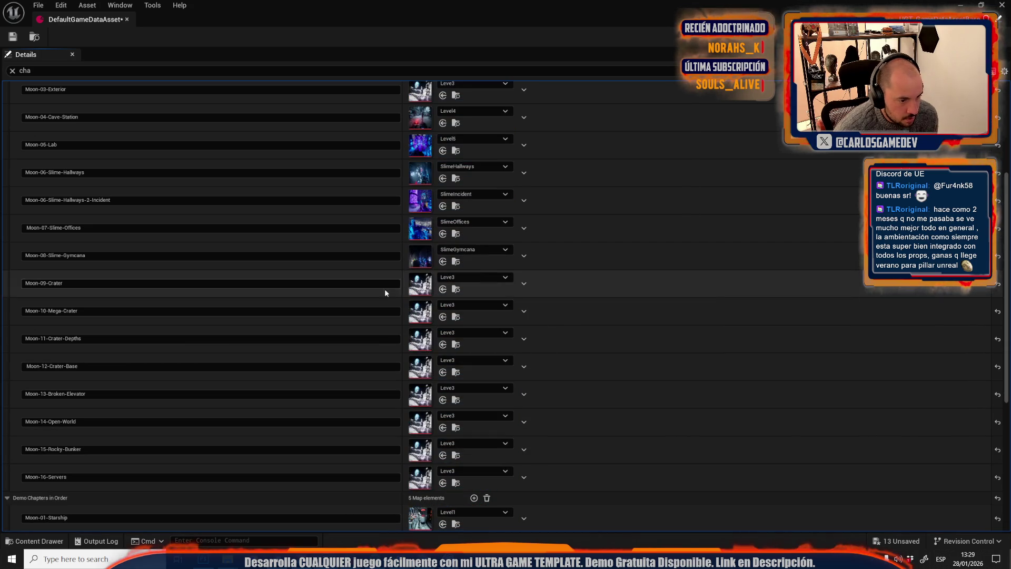
pyautogui.hotkey('ctrl', 'space')
pyautogui.moveTo(543, 455)
pyautogui.mouseDown()
pyautogui.moveTo(532, 403)
pyautogui.moveTo(453, 247)
pyautogui.moveTo(437, 292)
pyautogui.moveTo(422, 289)
pyautogui.mouseUp()
# - Assign MegaCrater, CraterDepths, CraterBase and BrokenElevator to chapters Moon-10 through Moon-13
pyautogui.scroll(-3, 332, 342)
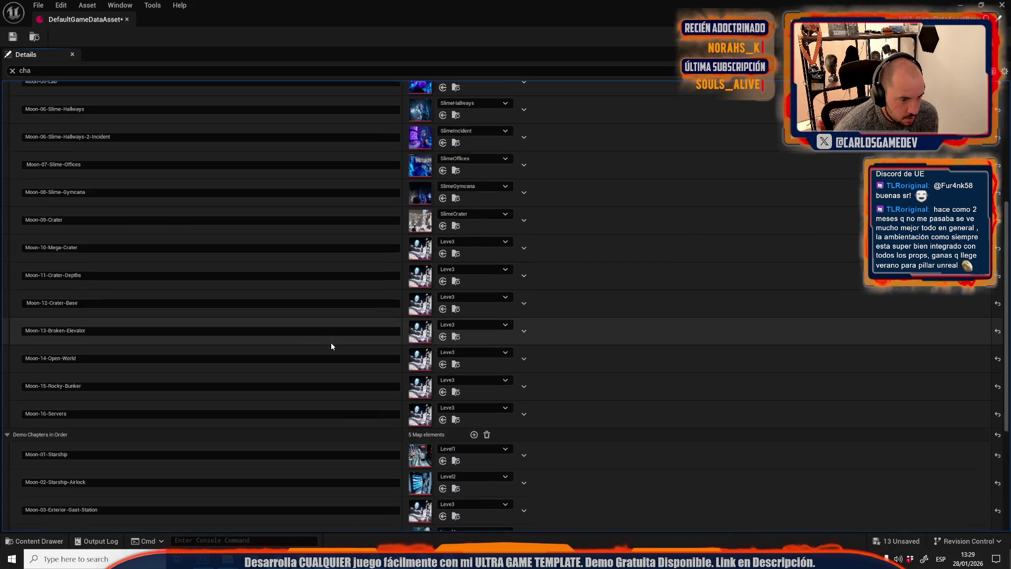
pyautogui.hotkey('ctrl', 'space')
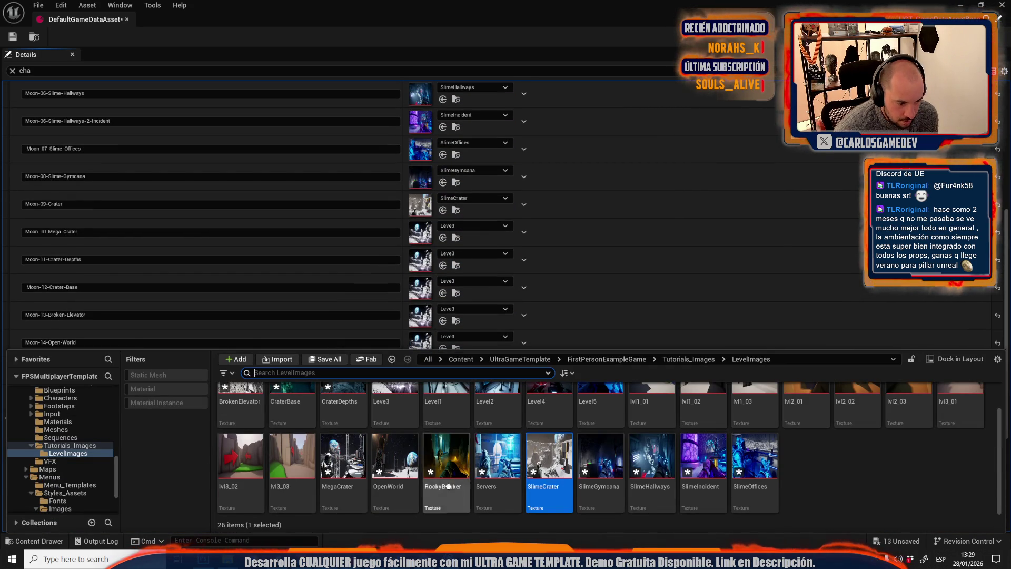
pyautogui.moveTo(347, 448)
pyautogui.mouseDown()
pyautogui.moveTo(401, 258)
pyautogui.moveTo(418, 237)
pyautogui.mouseUp()
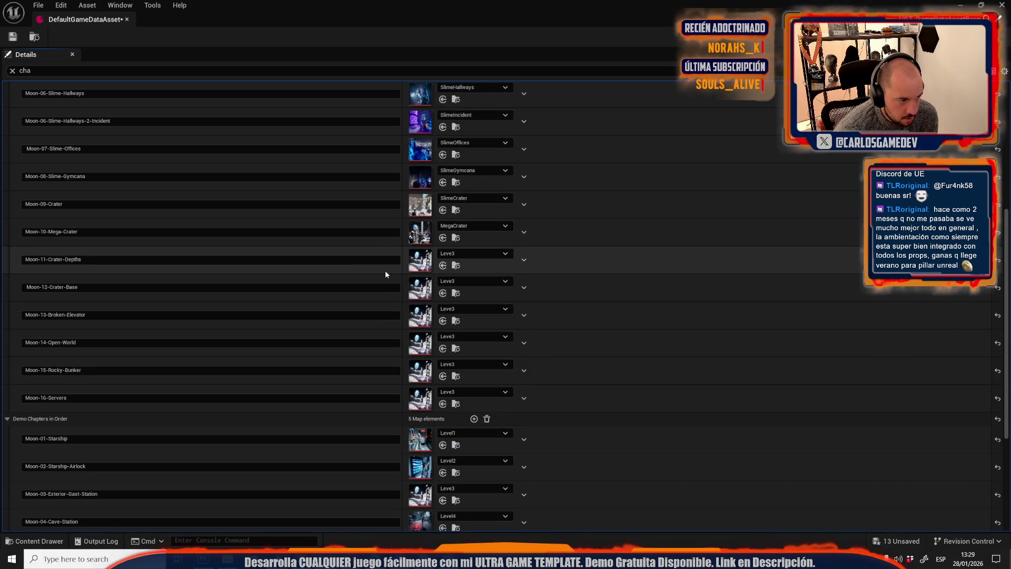
pyautogui.hotkey('ctrl', 'space')
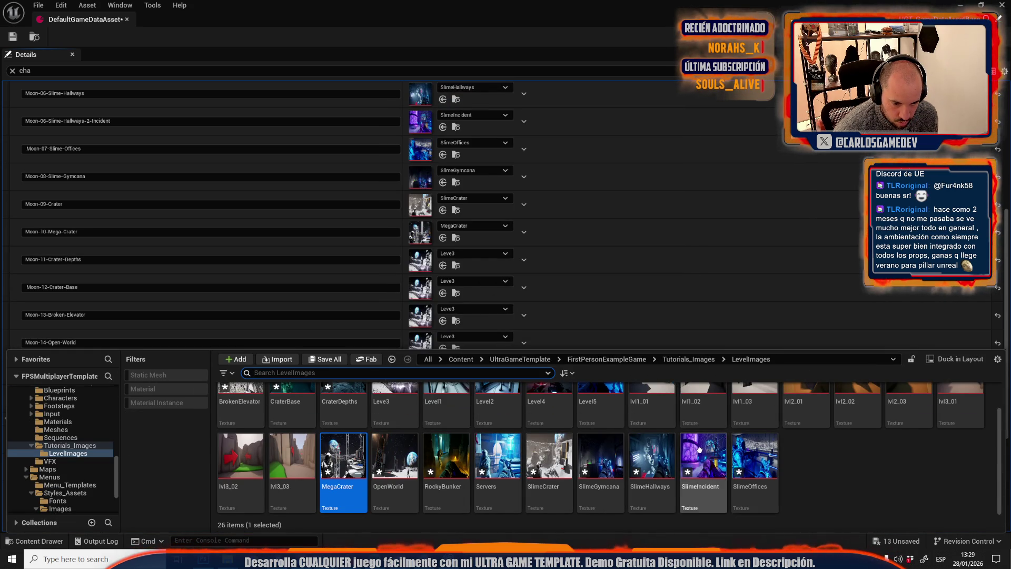
pyautogui.scroll(1, 705, 413)
pyautogui.moveTo(350, 413)
pyautogui.mouseDown()
pyautogui.moveTo(376, 105)
pyautogui.moveTo(483, 221)
pyautogui.moveTo(393, 303)
pyautogui.moveTo(422, 257)
pyautogui.mouseUp()
pyautogui.hotkey('ctrl', 'space')
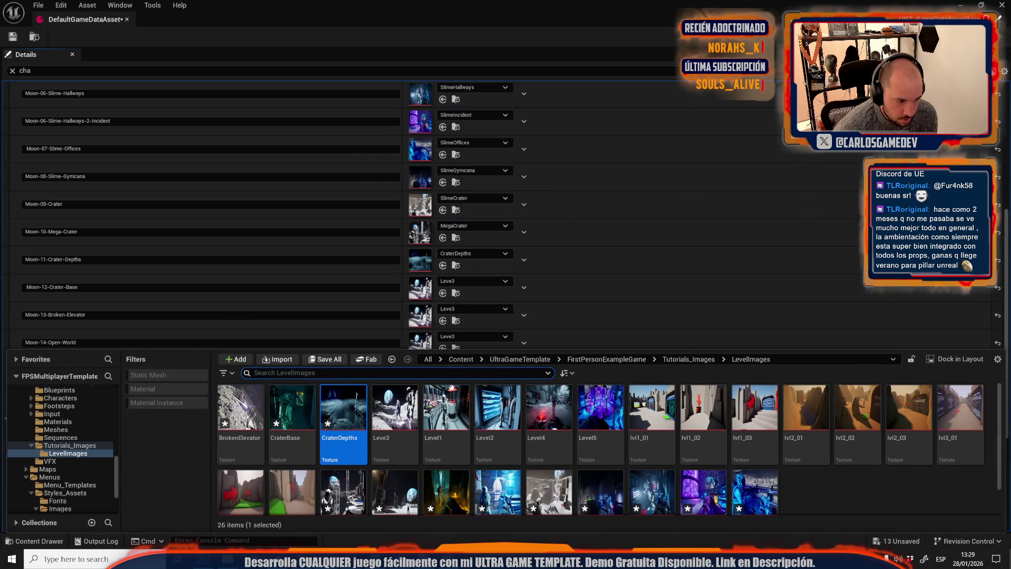
pyautogui.moveTo(306, 409)
pyautogui.mouseDown()
pyautogui.moveTo(416, 216)
pyautogui.moveTo(420, 288)
pyautogui.mouseUp()
pyautogui.scroll(-2, 369, 305)
pyautogui.hotkey('ctrl', 'space')
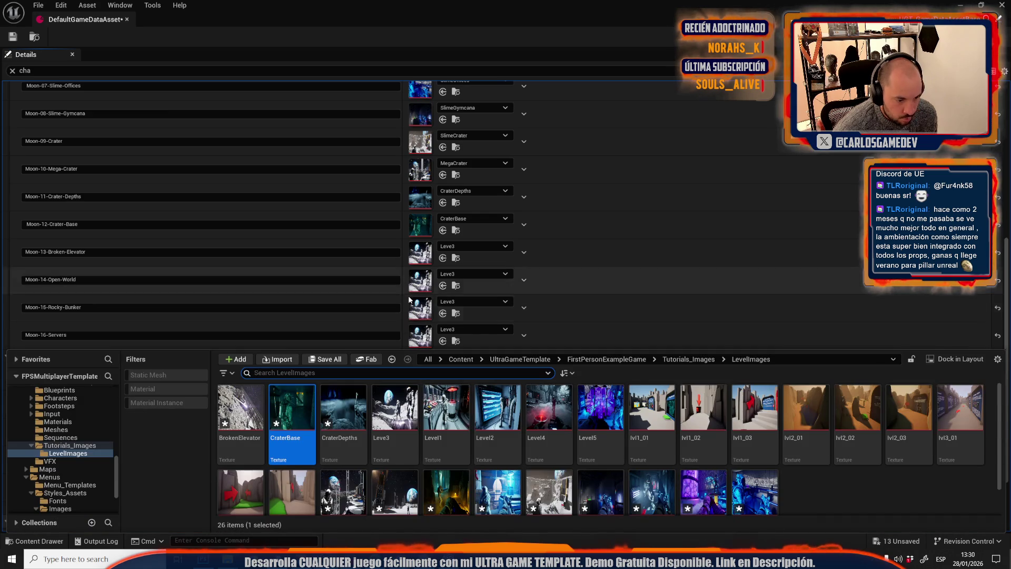
pyautogui.moveTo(242, 406)
pyautogui.mouseDown()
pyautogui.moveTo(419, 136)
pyautogui.moveTo(420, 252)
pyautogui.mouseUp()
# - Assign OpenWorld, RockyBunker and Servers to chapters Moon-14 through Moon-16
pyautogui.hotkey('ctrl', 'space')
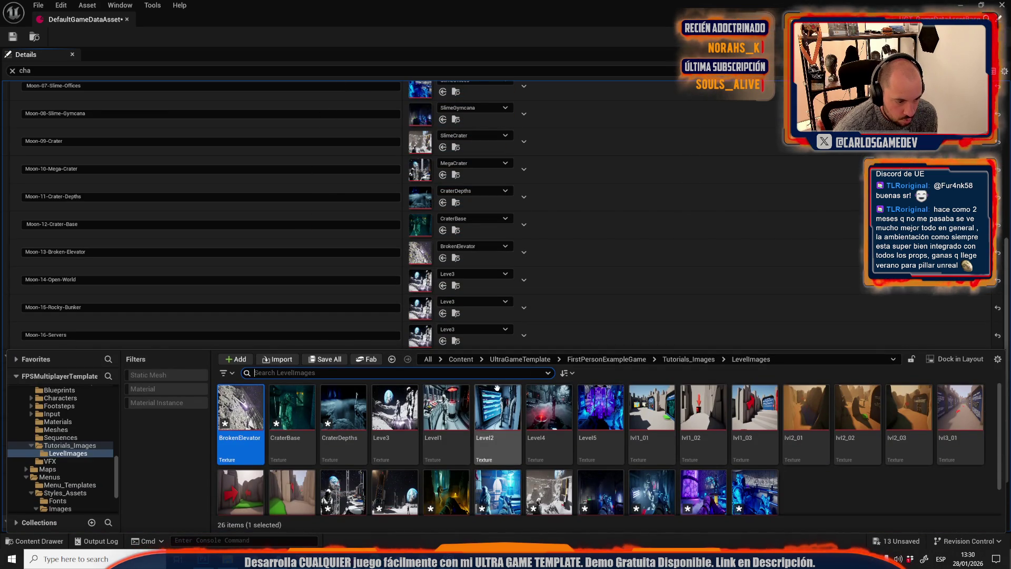
pyautogui.scroll(-1, 556, 496)
pyautogui.moveTo(404, 461); pyautogui.dragTo(420, 281)
pyautogui.hotkey('ctrl', 'space')
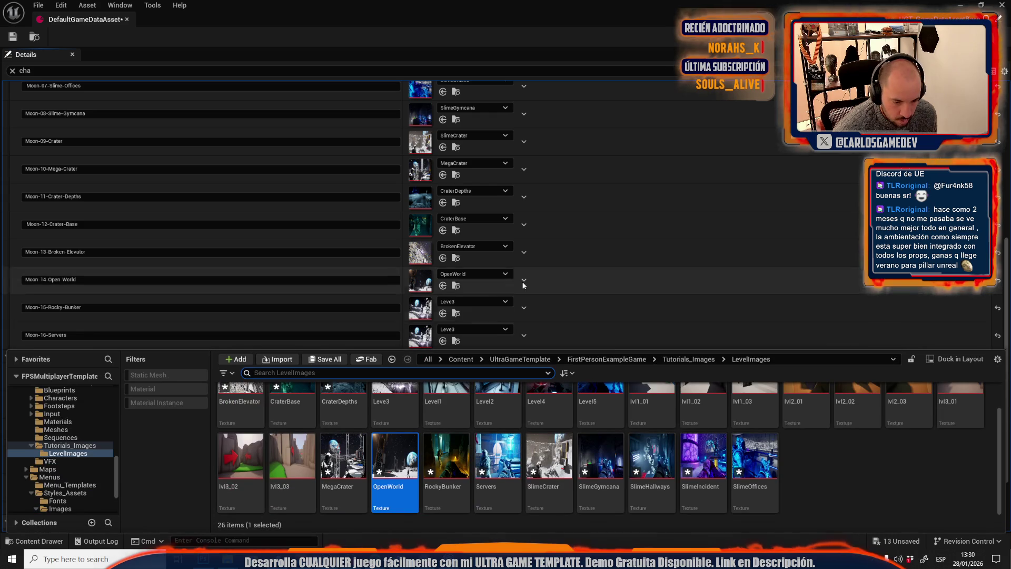
pyautogui.moveTo(458, 451); pyautogui.dragTo(420, 307)
pyautogui.hotkey('ctrl', 'space')
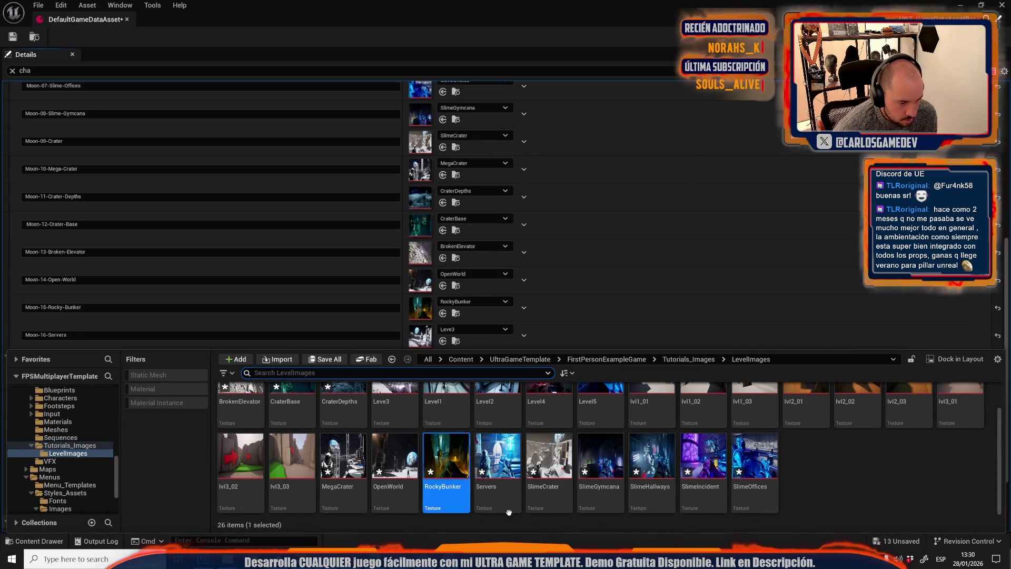
pyautogui.moveTo(497, 456)
pyautogui.mouseDown()
pyautogui.moveTo(433, 277)
pyautogui.moveTo(435, 329)
pyautogui.moveTo(421, 336)
pyautogui.mouseUp()
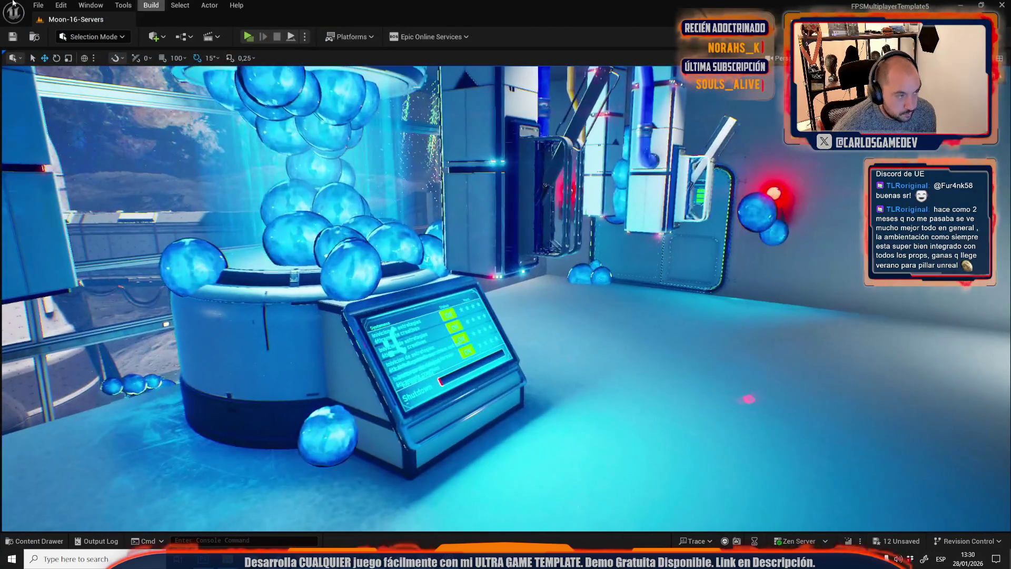
# - Open the Coop_Lobby level, saving the current changes when prompted
pyautogui.click(38, 5)
pyautogui.moveTo(131, 81)
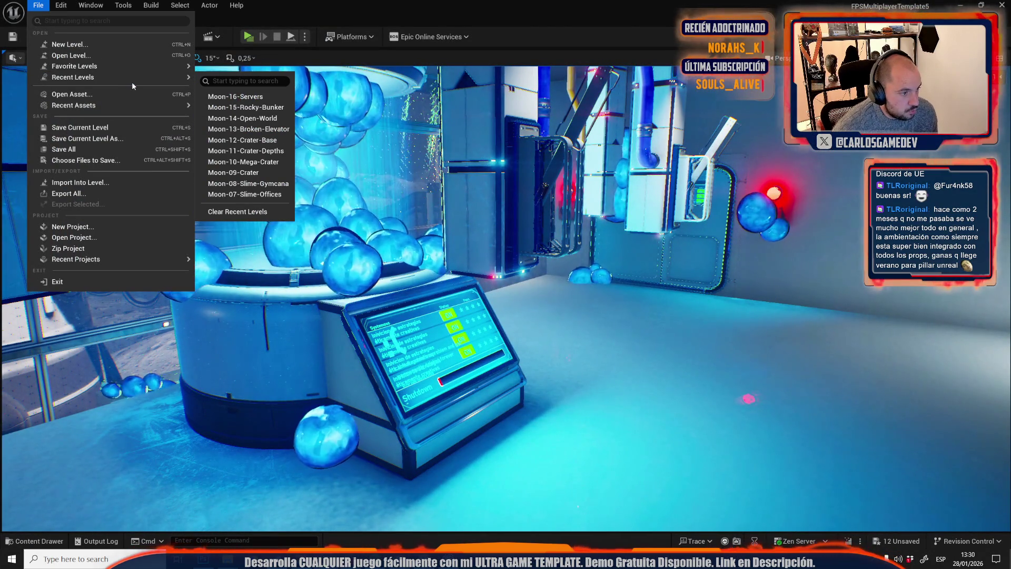
pyautogui.click(89, 55)
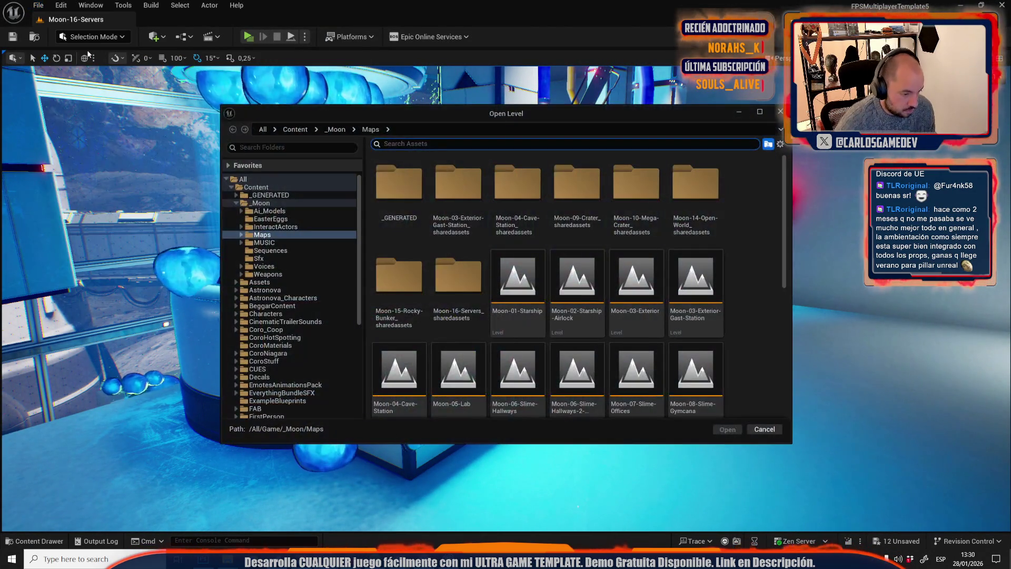
pyautogui.write('lobb')
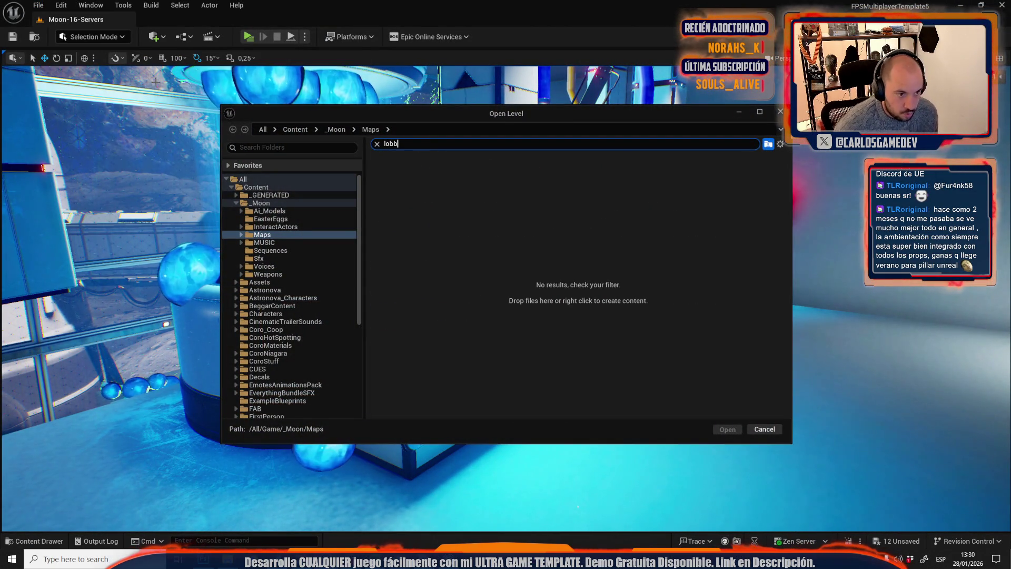
pyautogui.click(256, 187)
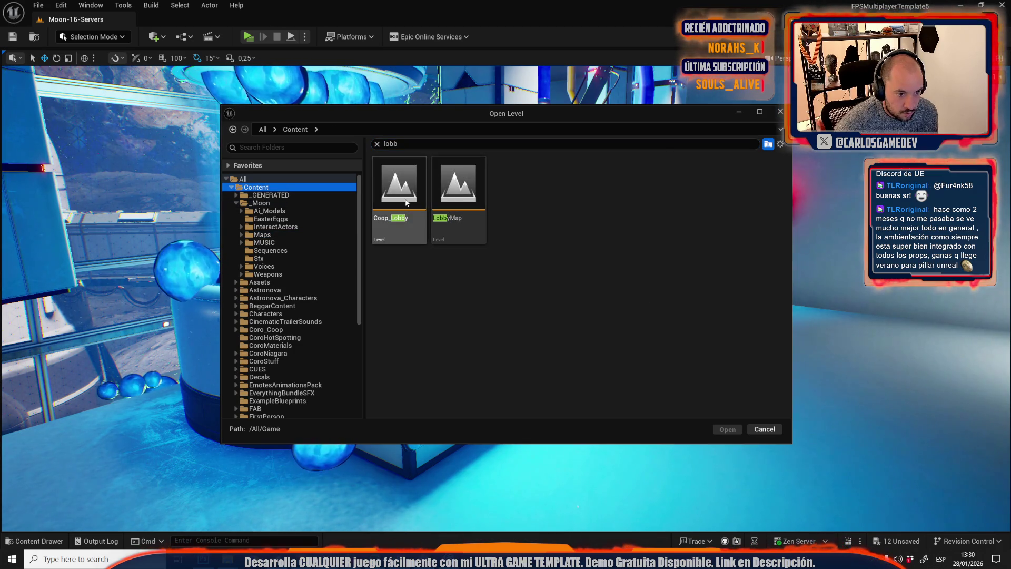
pyautogui.doubleClick(406, 203)
pyautogui.click(529, 394)
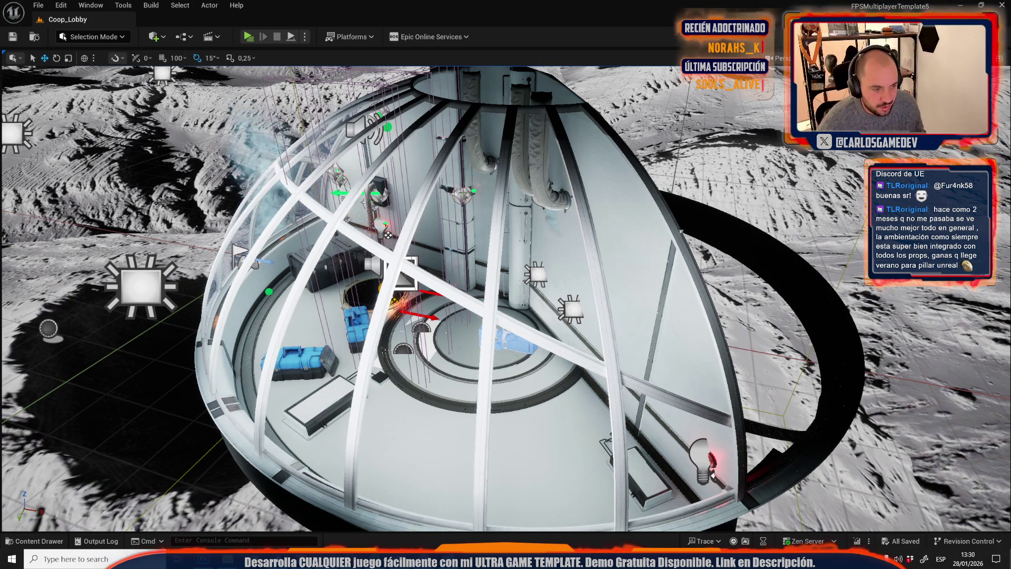
# - Look over the LevelImages chapter thumbnails and bring up the play-session options
pyautogui.scroll(10, 388, 235)
pyautogui.hotkey('ctrl', 'space')
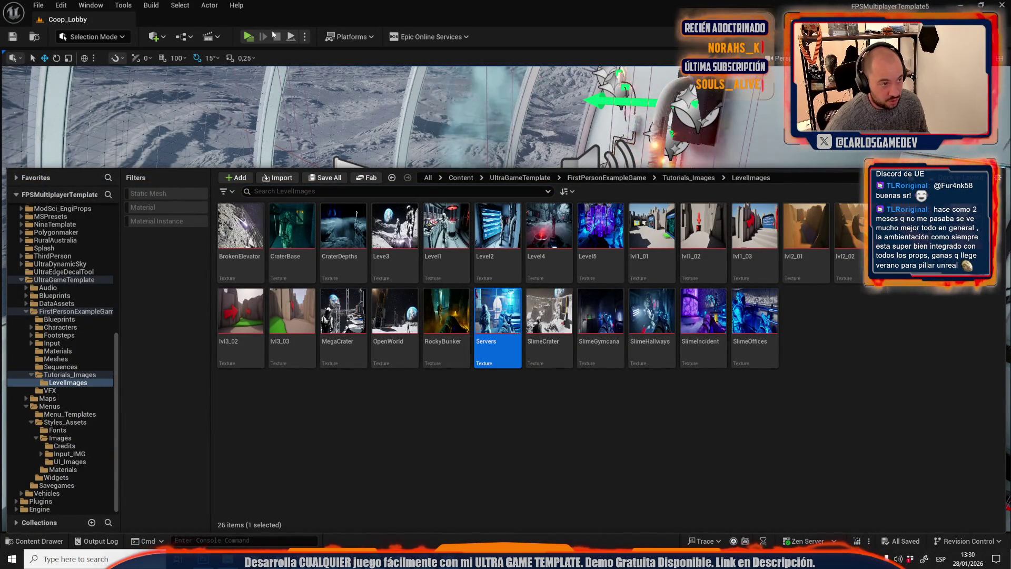
pyautogui.click(304, 37)
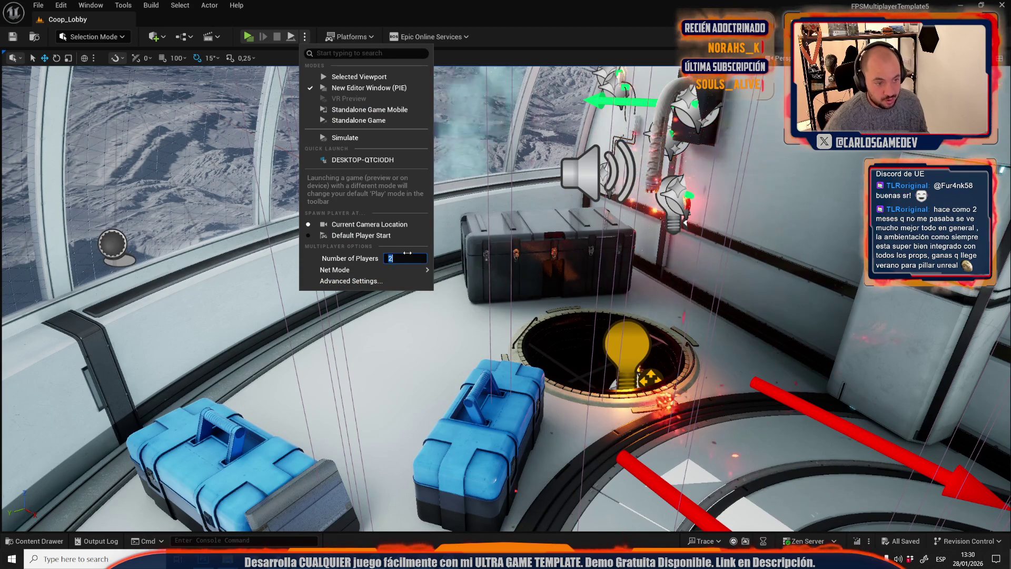
pyautogui.click(249, 36)
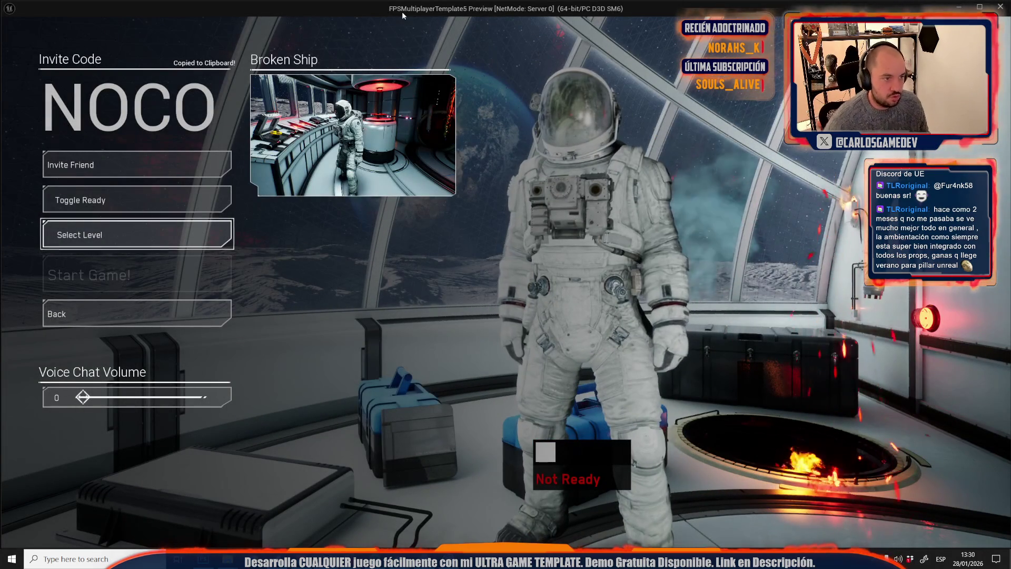
pyautogui.click(99, 224)
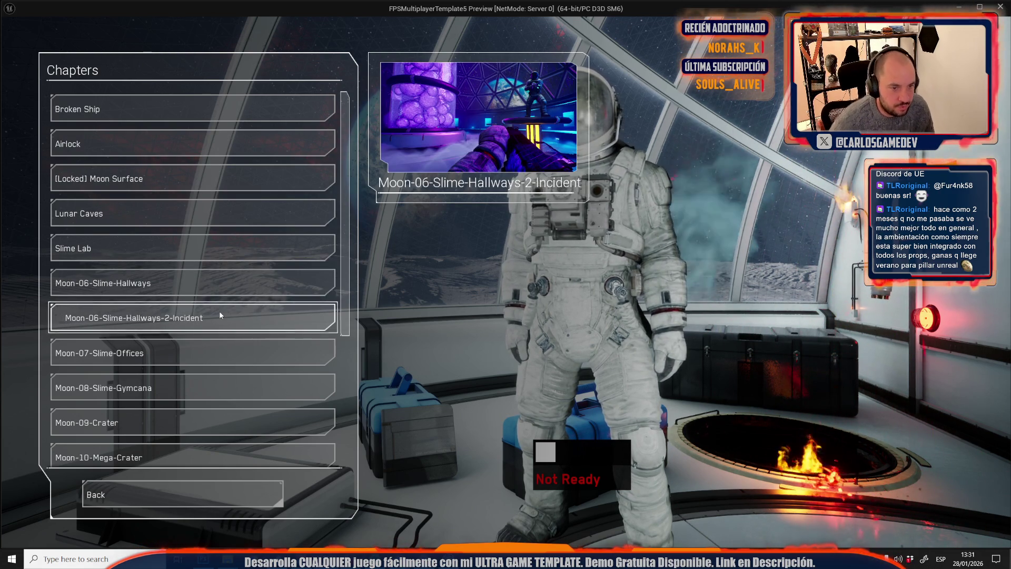
pyautogui.press('Escape')
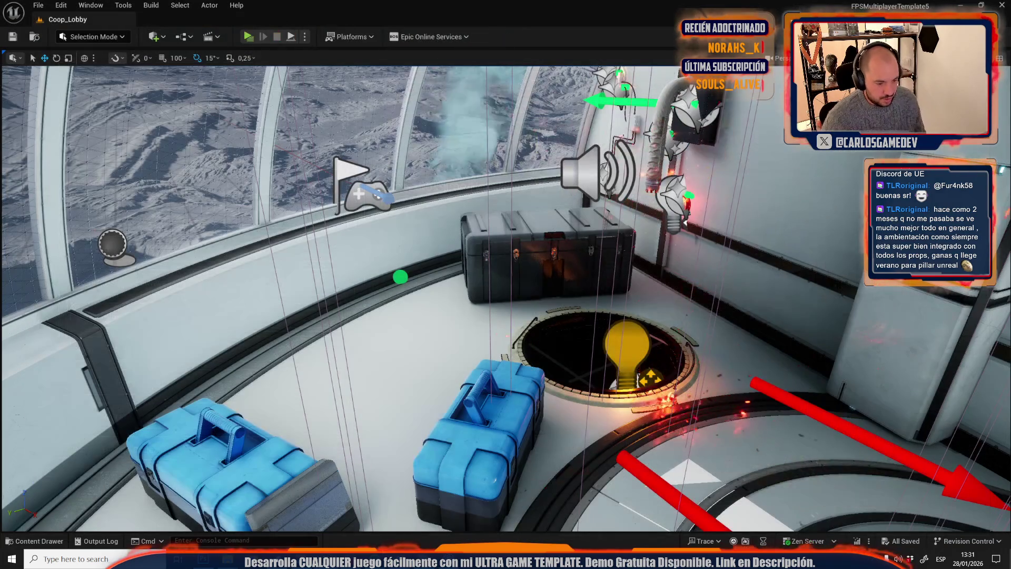
# - Review the chapter-name rows in Coop_Moon_Localization, then open Select Level in a new lobby play test
pyautogui.click(449, 522)
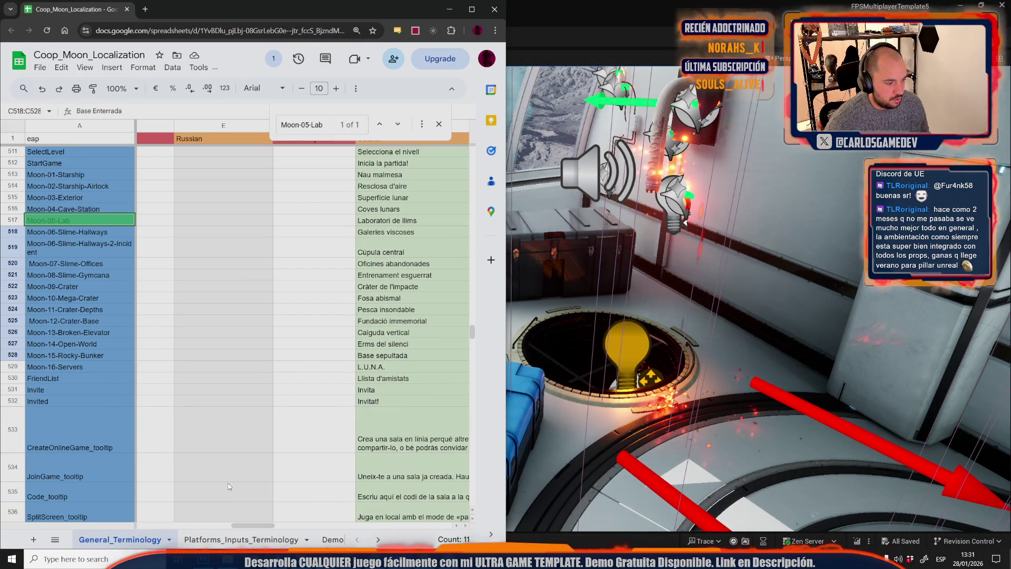
pyautogui.click(196, 397)
pyautogui.scroll(5, 202, 397)
pyautogui.moveTo(257, 526); pyautogui.dragTo(322, 524)
pyautogui.hotkey('alt', 'Tab')
pyautogui.click(145, 243)
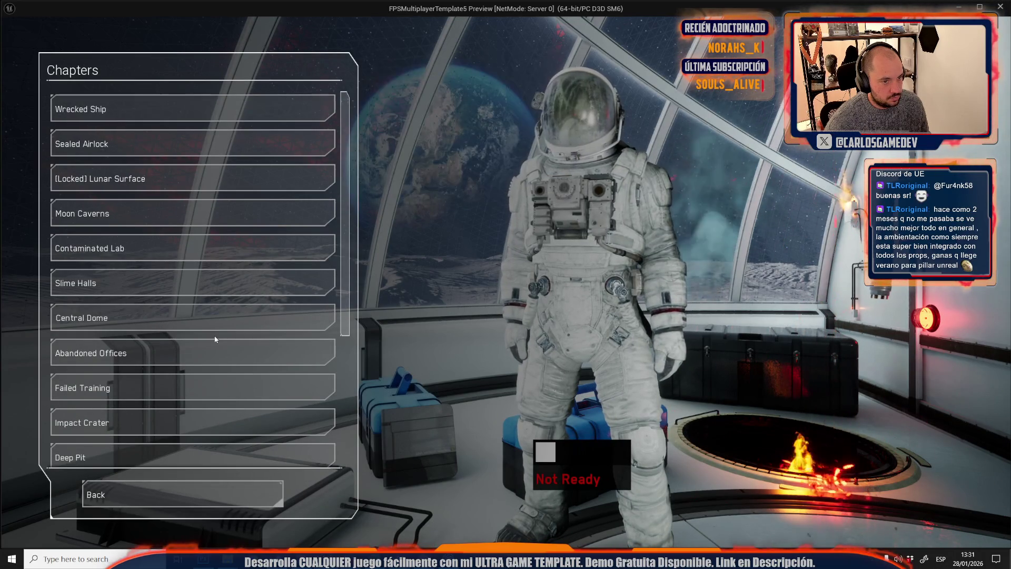
# - Preview the chapter thumbnails in the Chapters list, select Deep Pit, and stop the play session
pyautogui.moveTo(174, 388)
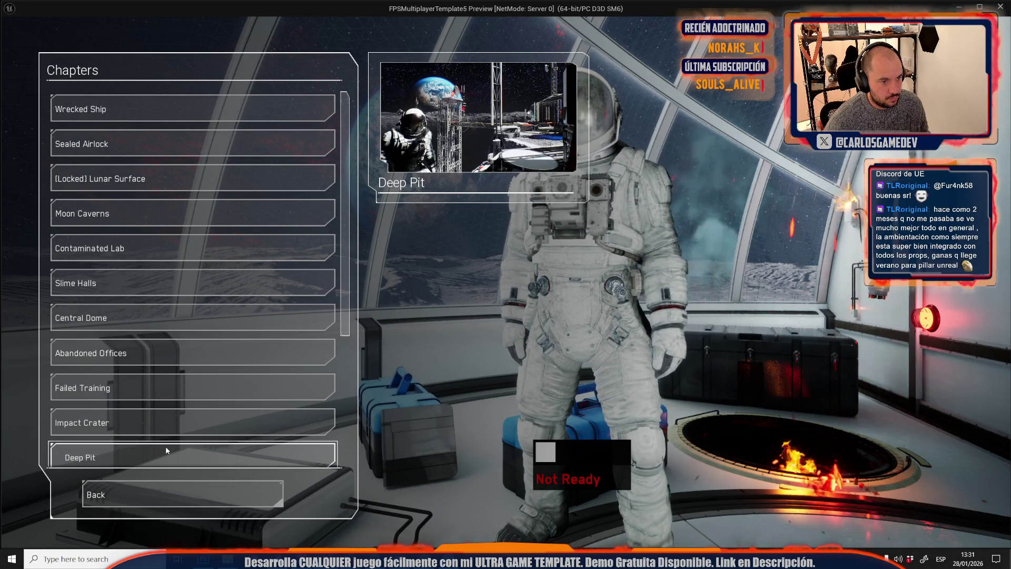
pyautogui.scroll(-3, 166, 446)
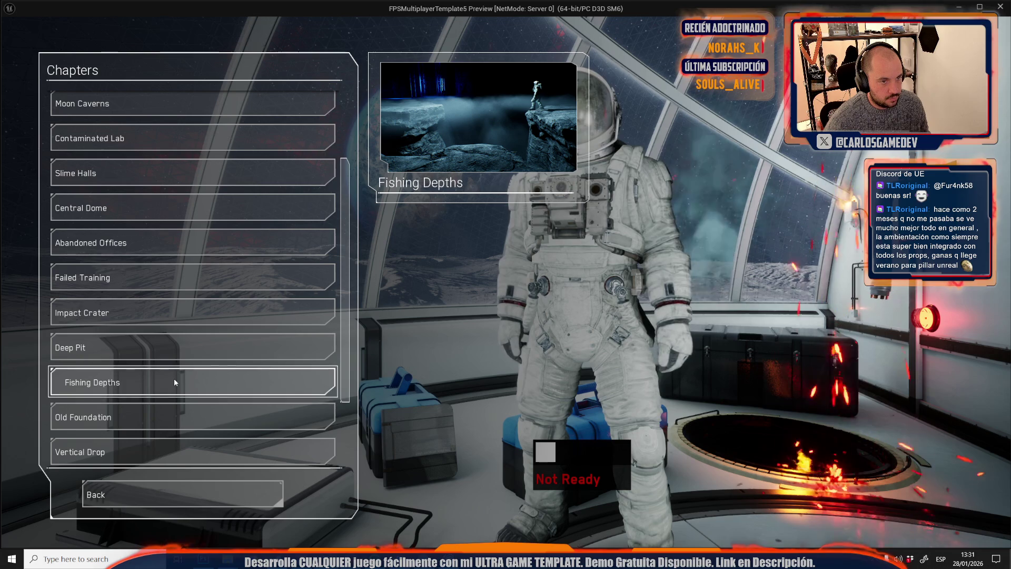
pyautogui.moveTo(170, 153)
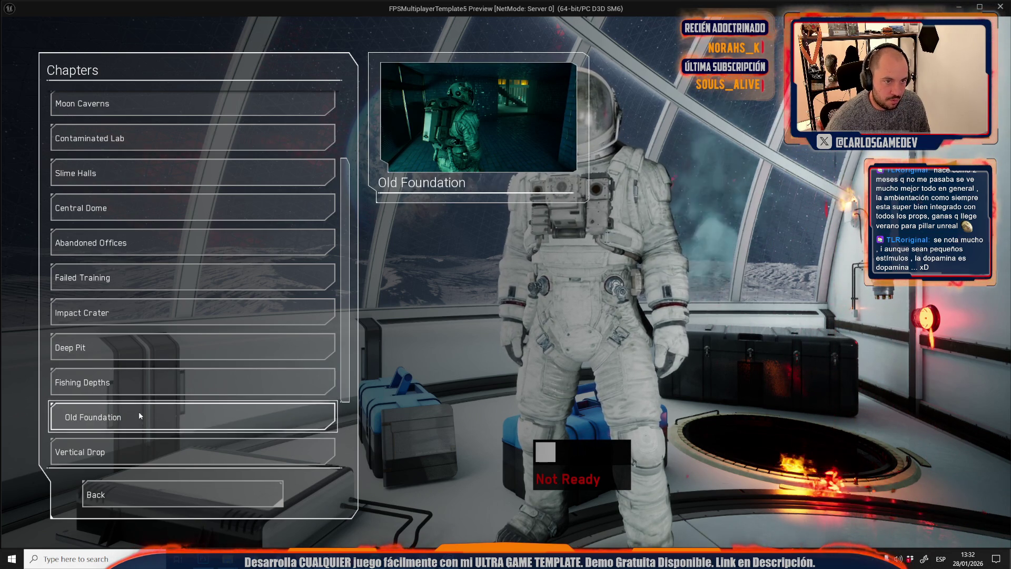
pyautogui.scroll(-2, 139, 413)
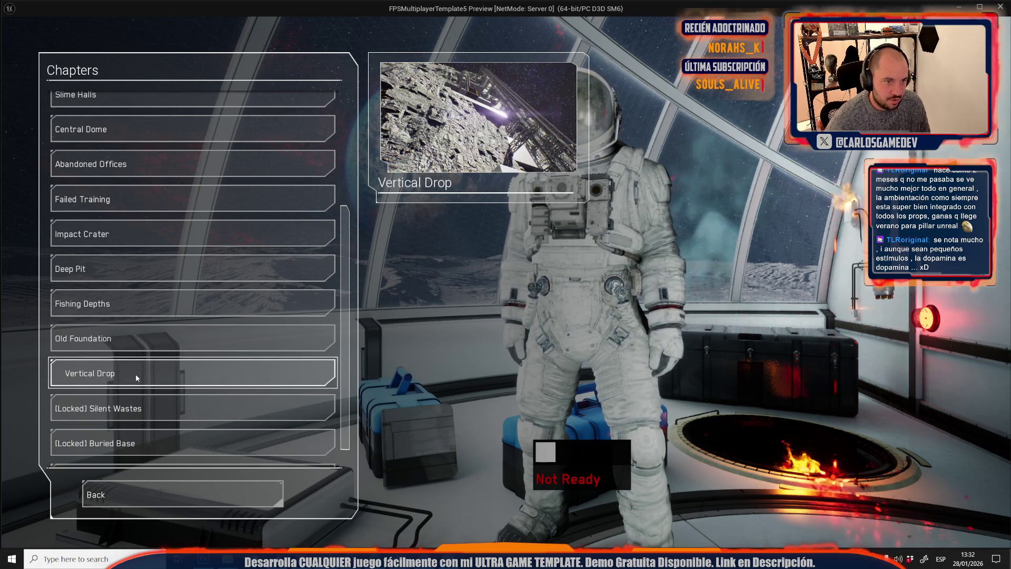
pyautogui.scroll(-1, 134, 374)
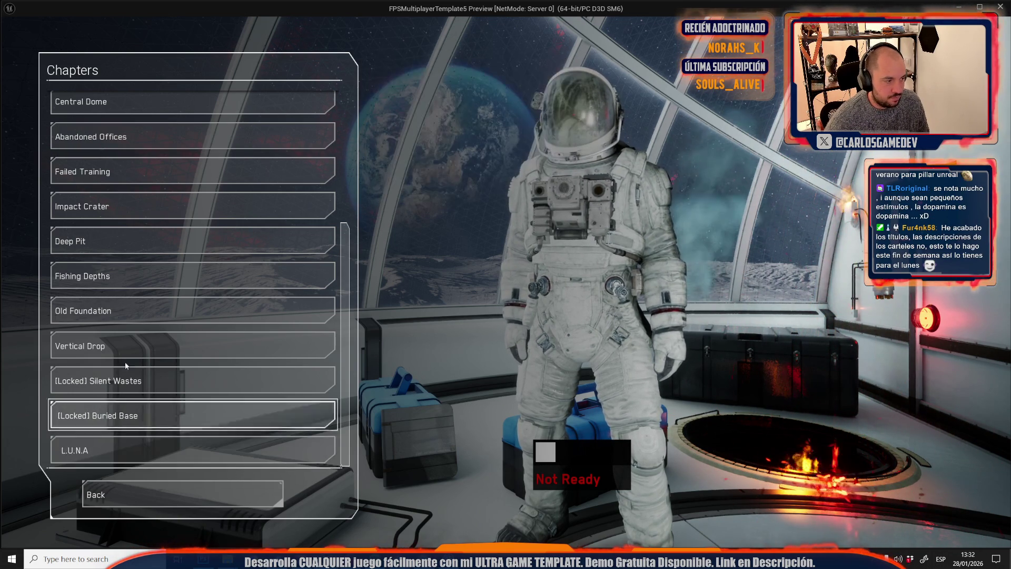
pyautogui.click(107, 237)
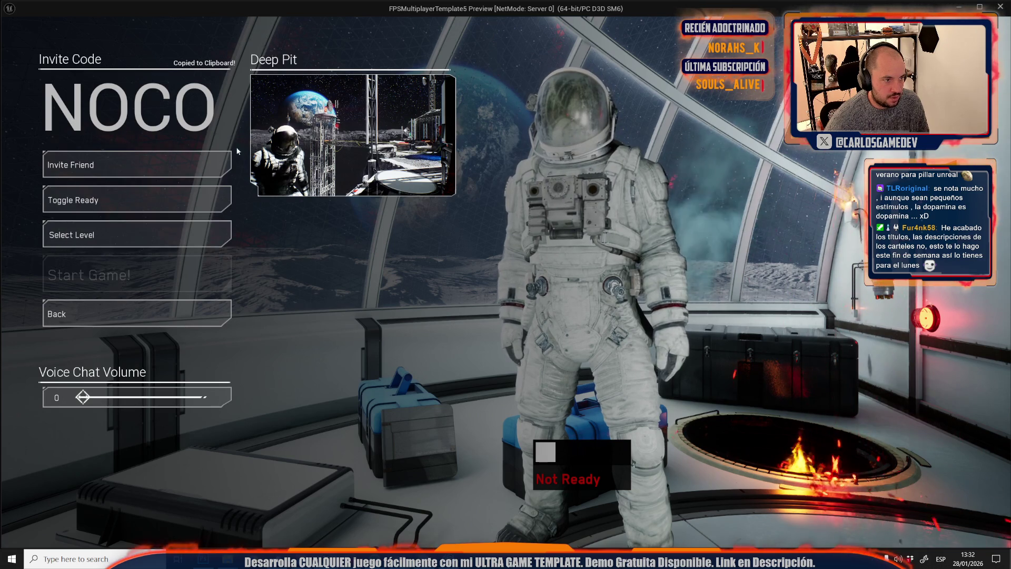
pyautogui.press('Escape')
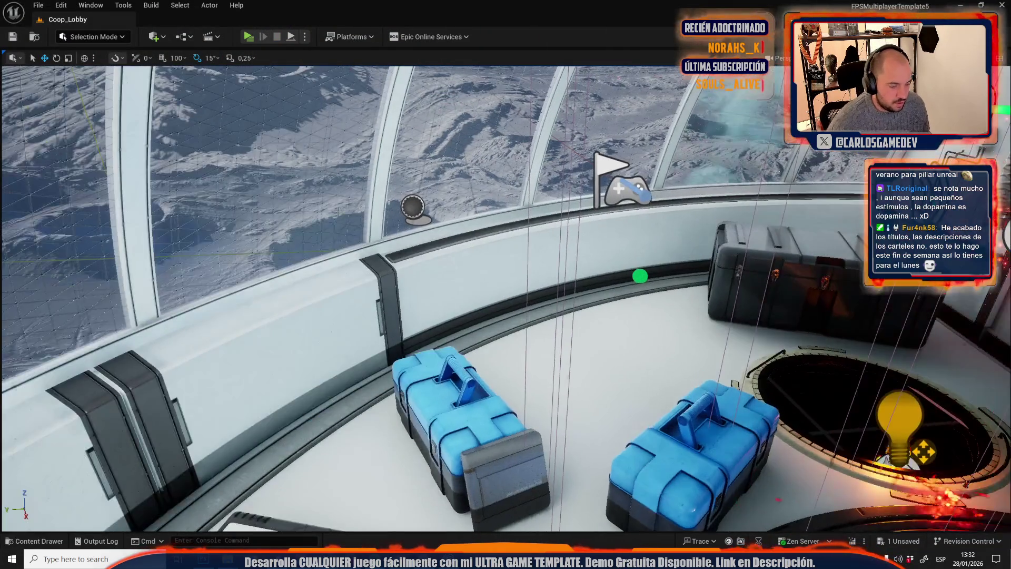
# - Set the SettingTooltipBase texture's Brightness to 0 and return to the Coop_Lobby level
pyautogui.hotkey('ctrl', 'space')
pyautogui.write('toolt')
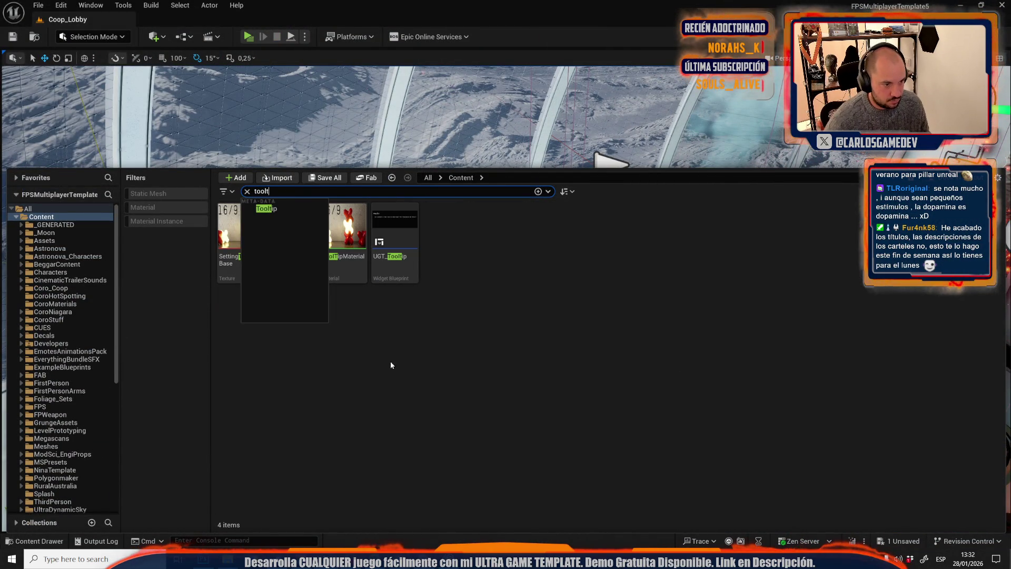
pyautogui.click(245, 245)
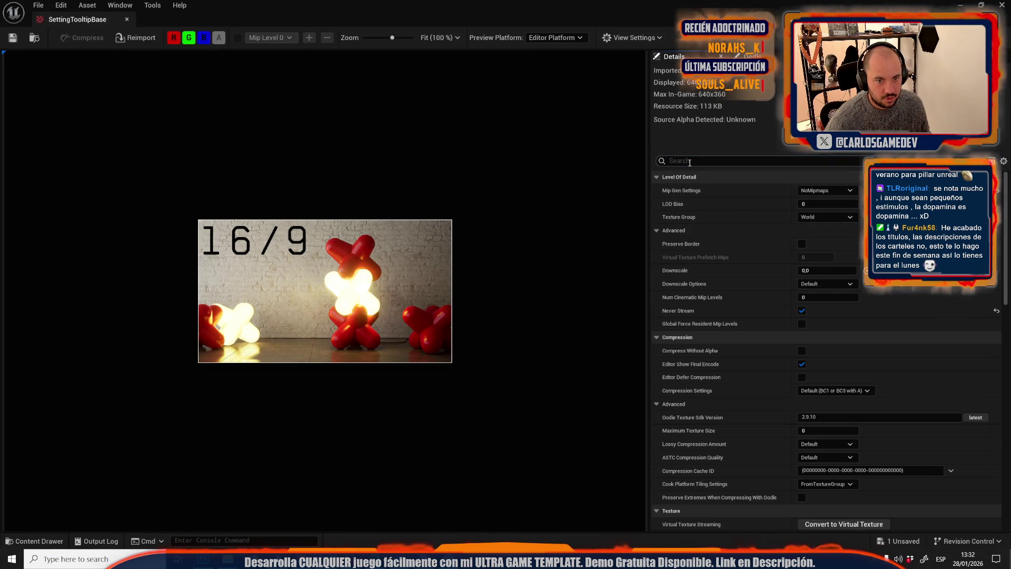
pyautogui.click(690, 162)
pyautogui.write('br')
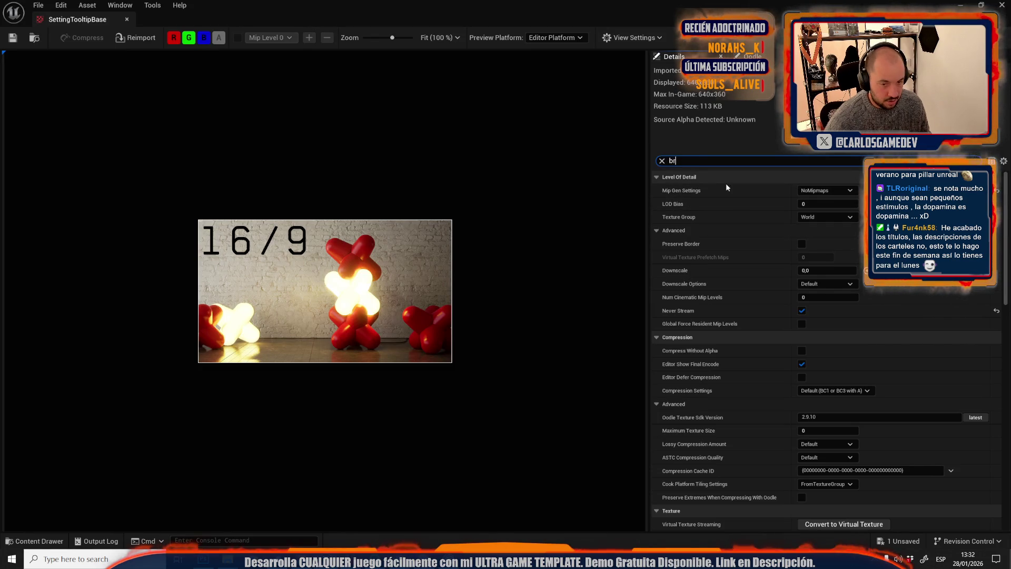
pyautogui.click(817, 243)
pyautogui.write('0')
pyautogui.press('Return')
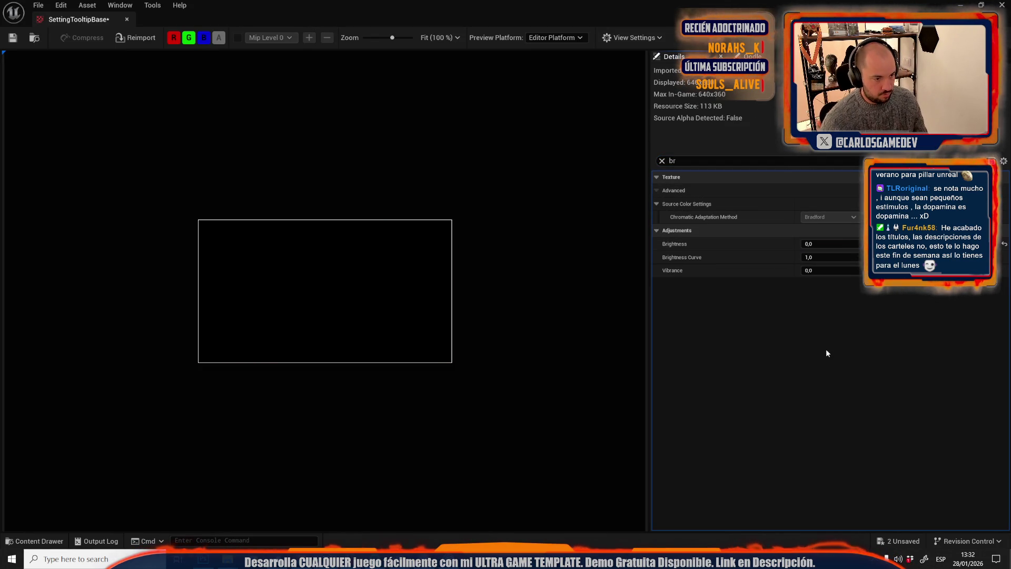
pyautogui.click(39, 34)
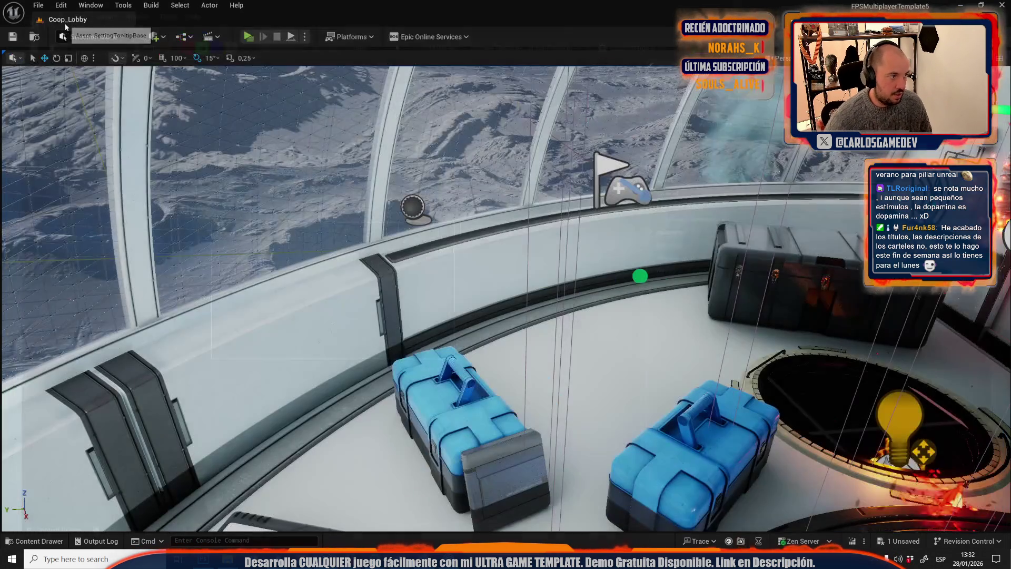
pyautogui.click(247, 37)
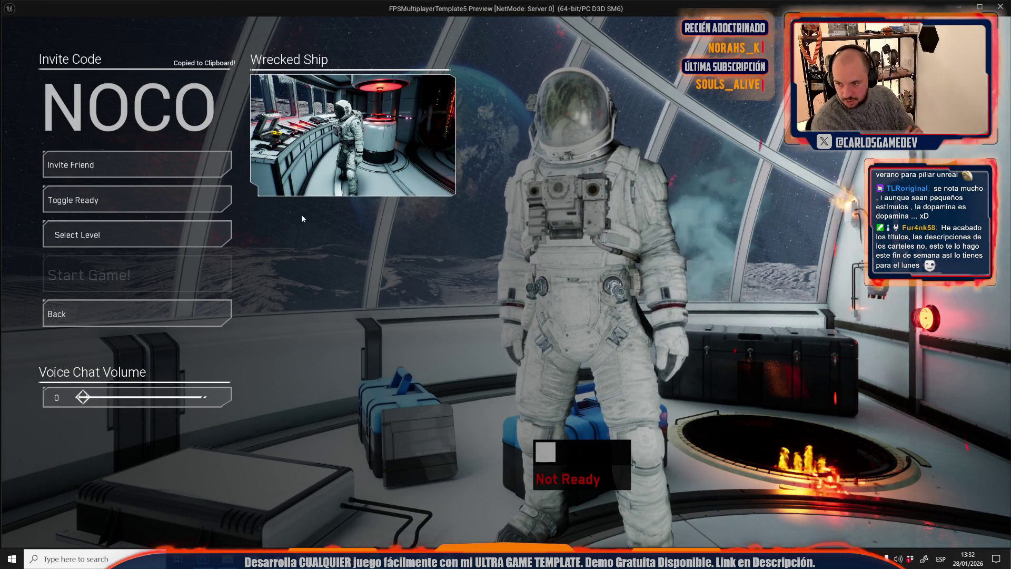
pyautogui.press('Escape')
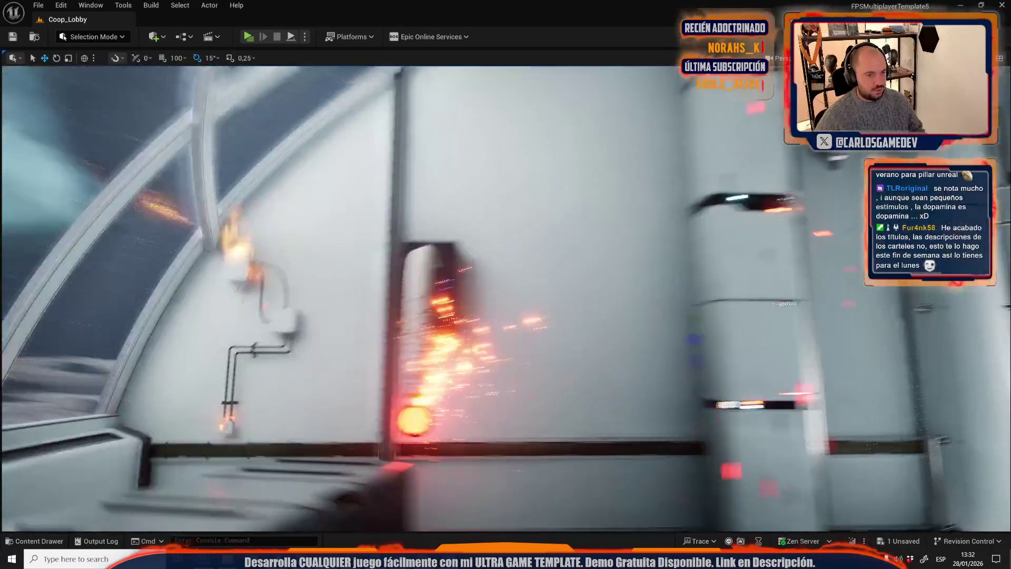
# - Save all modified assets, including the localization table, from the Content Drawer
pyautogui.hotkey('ctrl', 'space')
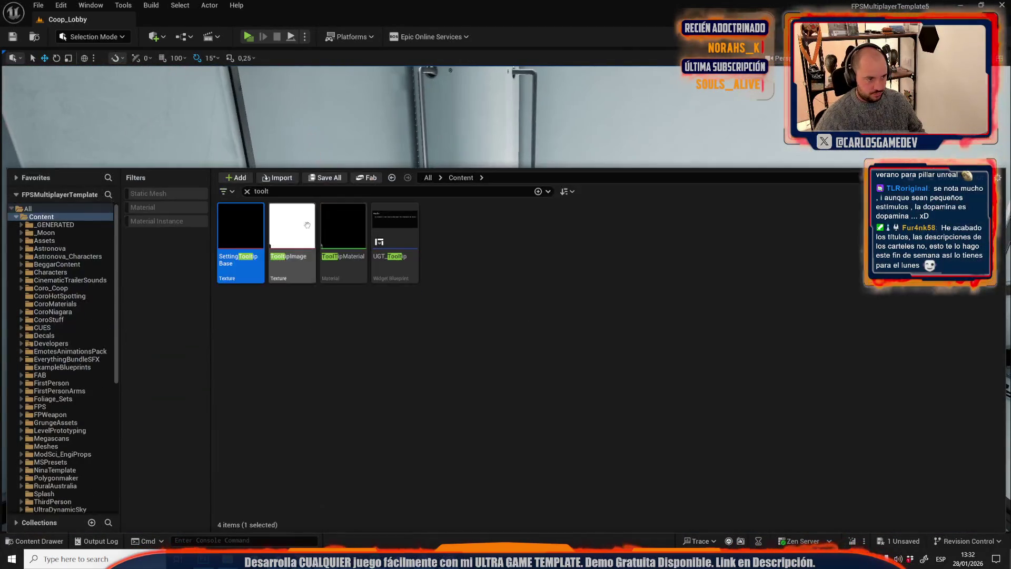
pyautogui.click(324, 178)
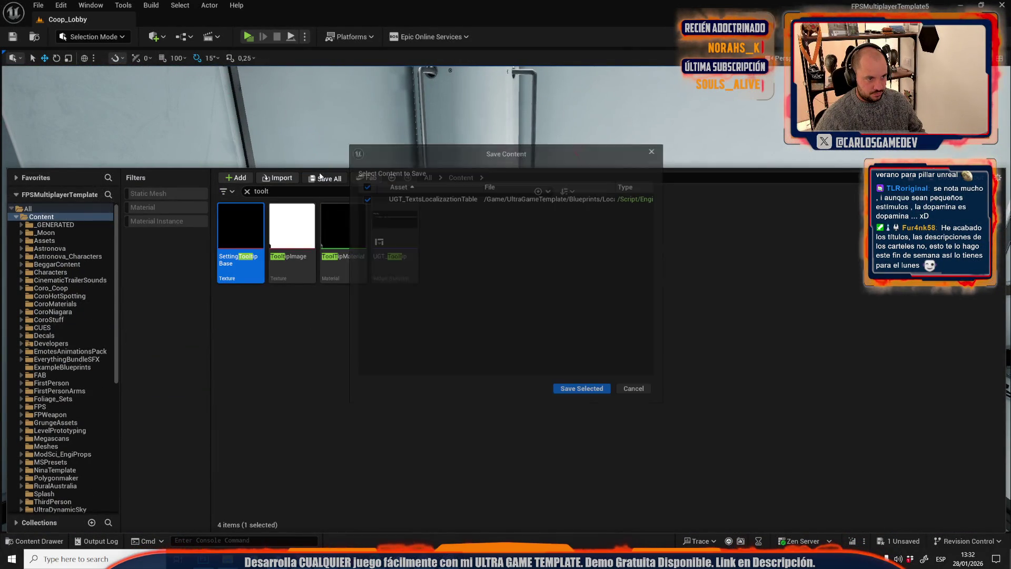
pyautogui.click(579, 390)
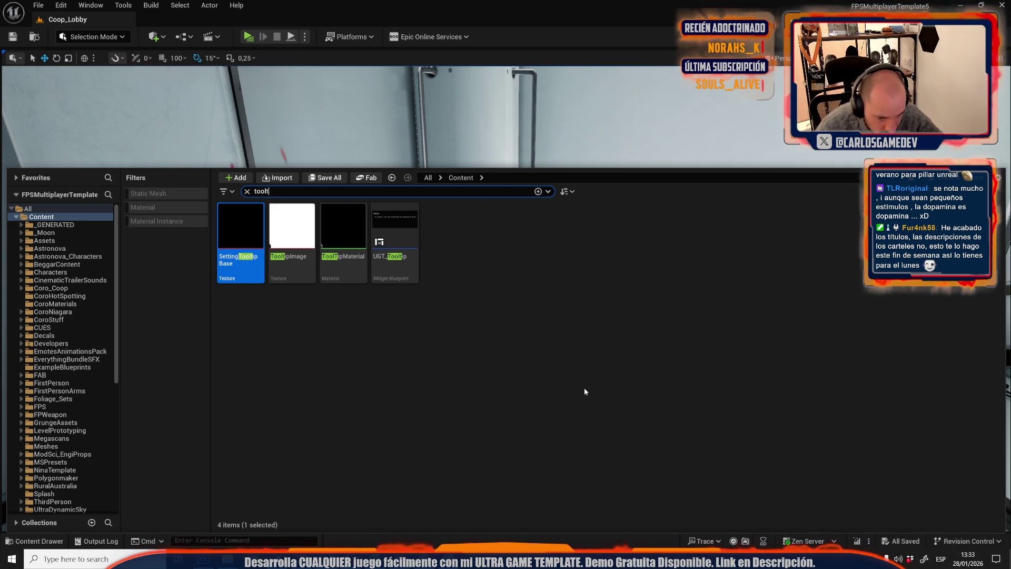
pyautogui.click(555, 158)
pyautogui.hotkey('ctrl', 'space')
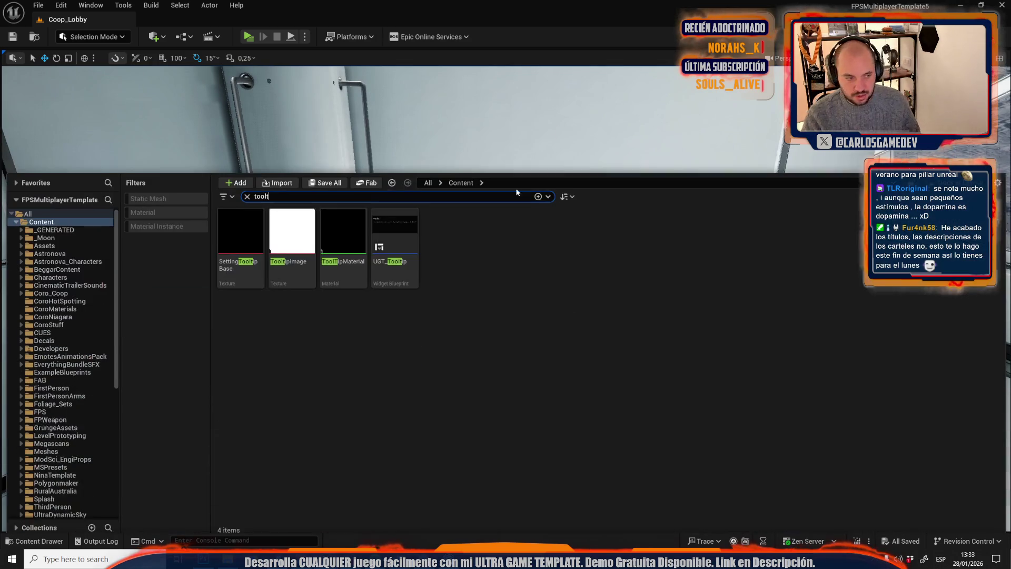